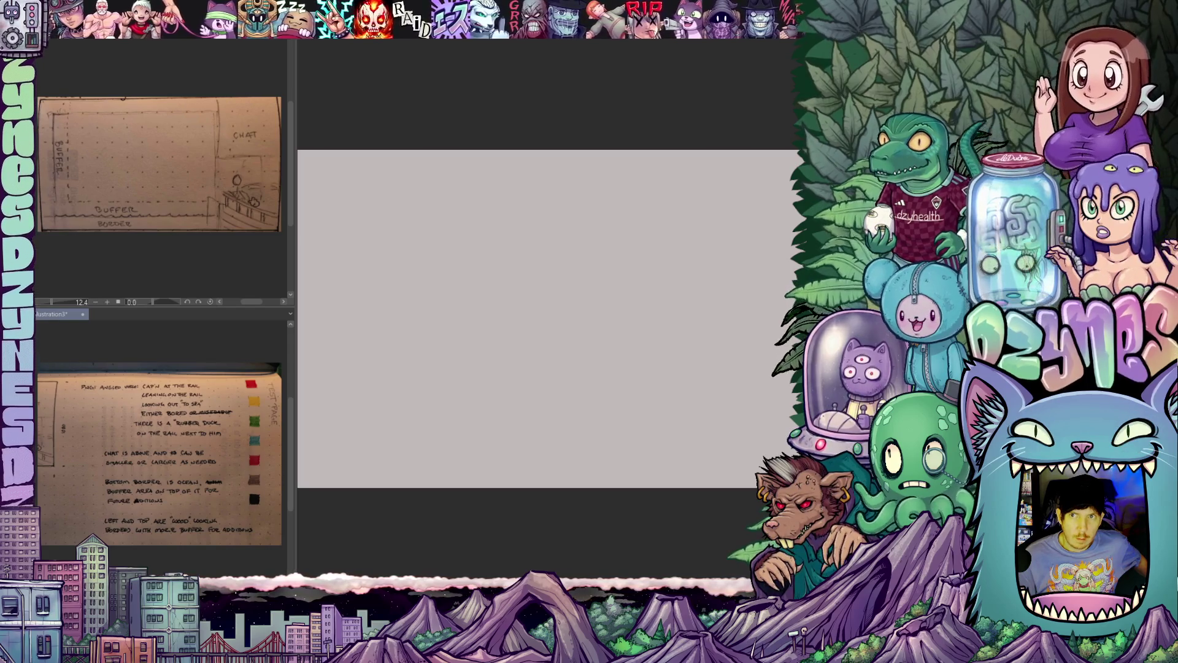
# - Alt+Tab over to the browser where the Sketchfab galleon model is loading
pyautogui.hotkey('alt', 'Tab')
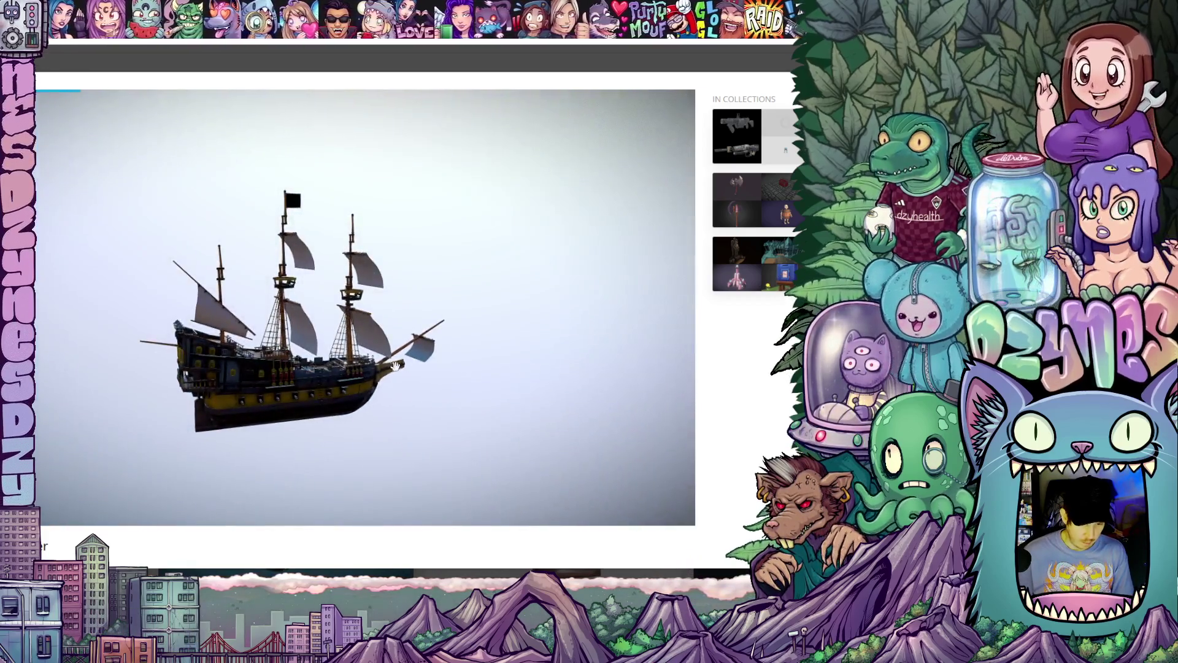
# - Orbit and zoom the galleon model around to a three-quarter view of its stern
pyautogui.moveTo(161, 358); pyautogui.dragTo(352, 372)
pyautogui.scroll(5, 201, 297)
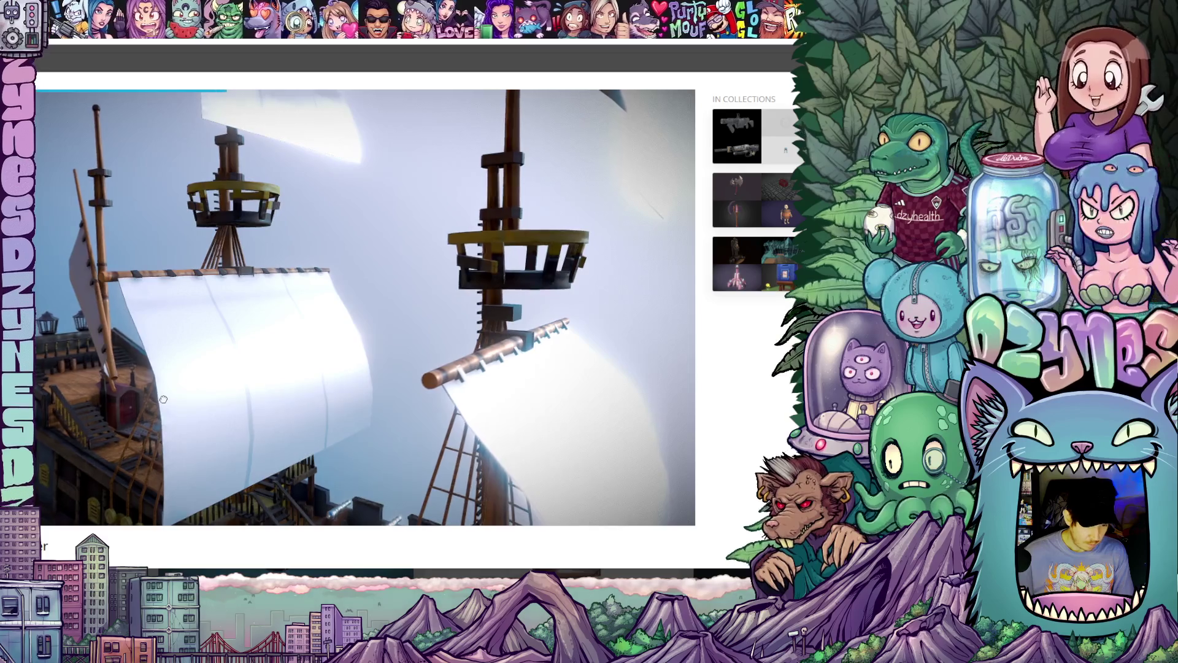
pyautogui.moveTo(528, 362)
pyautogui.mouseDown()
pyautogui.moveTo(559, 361)
pyautogui.moveTo(651, 405)
pyautogui.moveTo(674, 433)
pyautogui.mouseUp()
pyautogui.scroll(-5, 559, 361)
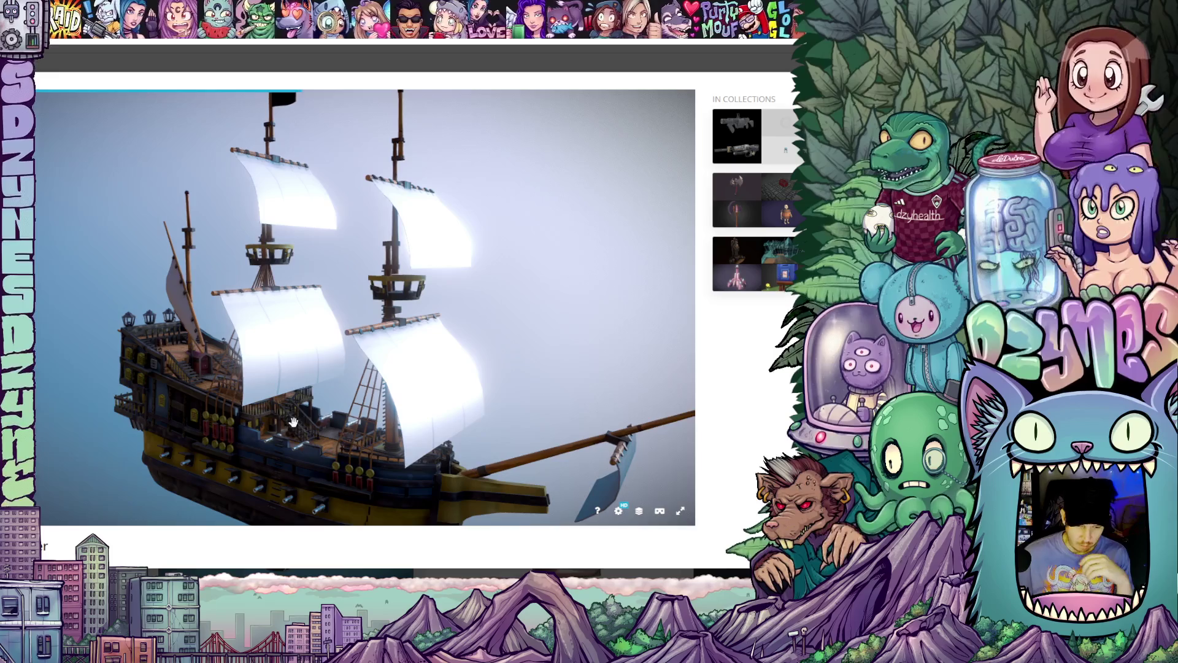
pyautogui.moveTo(292, 416); pyautogui.dragTo(344, 398)
pyautogui.scroll(4, 345, 397)
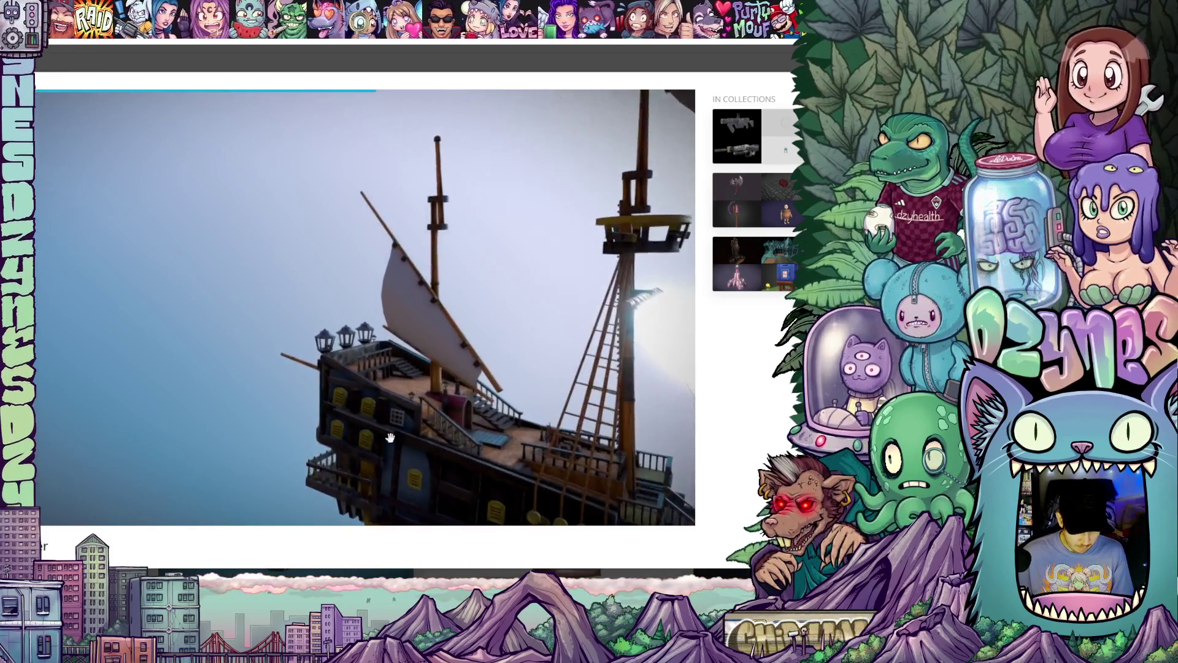
pyautogui.scroll(5, 394, 346)
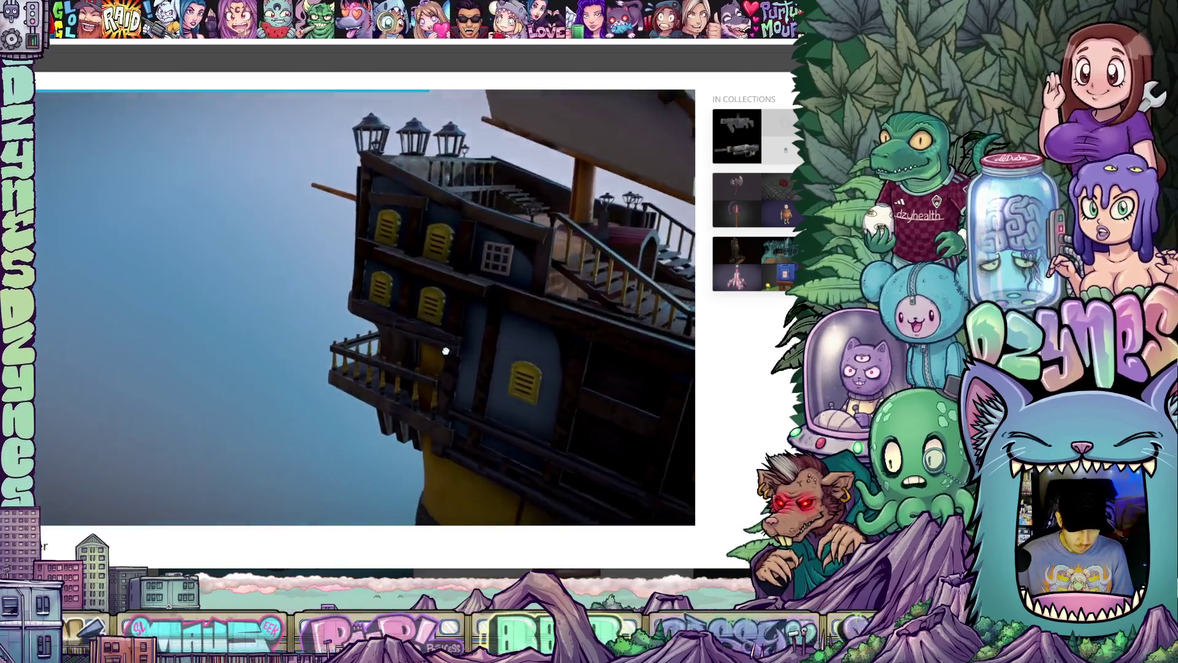
# - Close in on the stern deck so the three lanterns and railing fill the viewer
pyautogui.moveTo(446, 351); pyautogui.dragTo(476, 348)
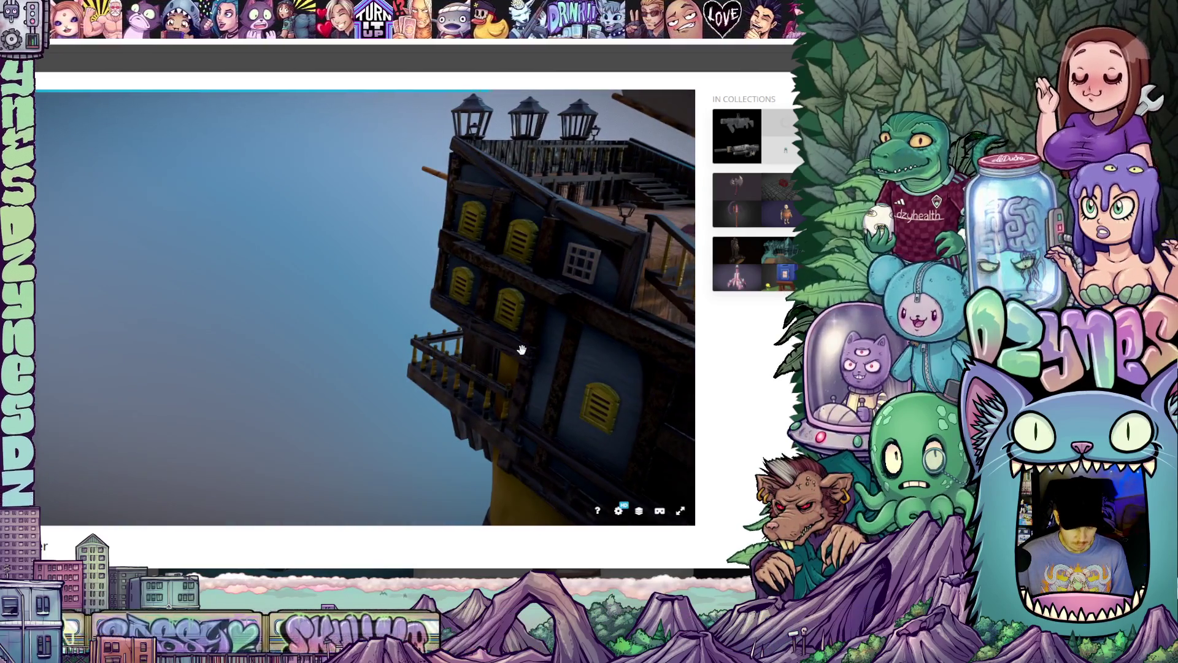
pyautogui.moveTo(562, 331)
pyautogui.mouseDown()
pyautogui.moveTo(573, 341)
pyautogui.moveTo(576, 328)
pyautogui.moveTo(468, 382)
pyautogui.moveTo(507, 374)
pyautogui.moveTo(500, 384)
pyautogui.mouseUp()
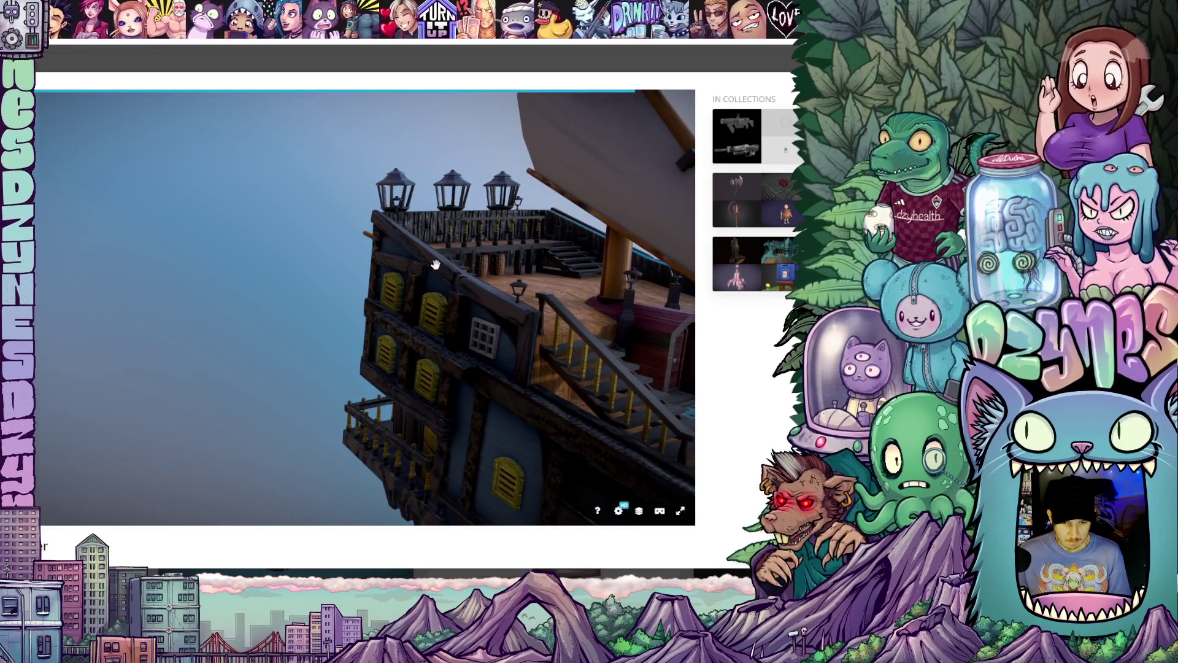
pyautogui.moveTo(411, 248)
pyautogui.mouseDown()
pyautogui.moveTo(469, 264)
pyautogui.moveTo(517, 330)
pyautogui.moveTo(494, 403)
pyautogui.moveTo(501, 392)
pyautogui.mouseUp()
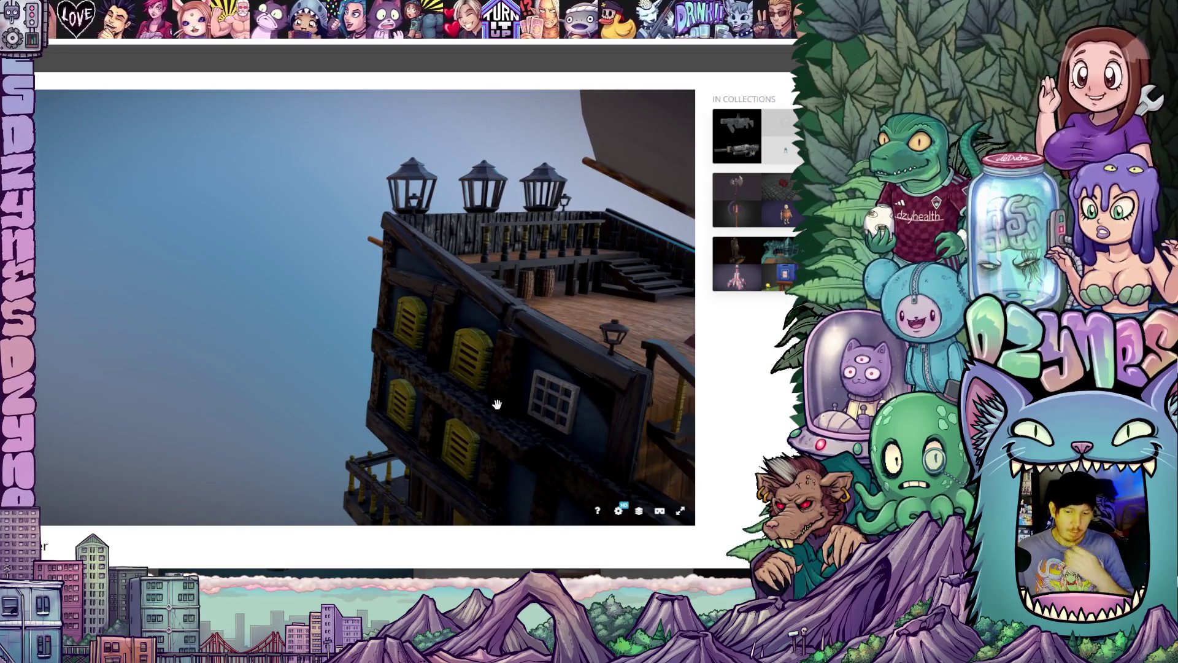
pyautogui.moveTo(499, 392)
pyautogui.mouseDown()
pyautogui.moveTo(518, 376)
pyautogui.moveTo(489, 339)
pyautogui.moveTo(468, 337)
pyautogui.moveTo(528, 335)
pyautogui.mouseUp()
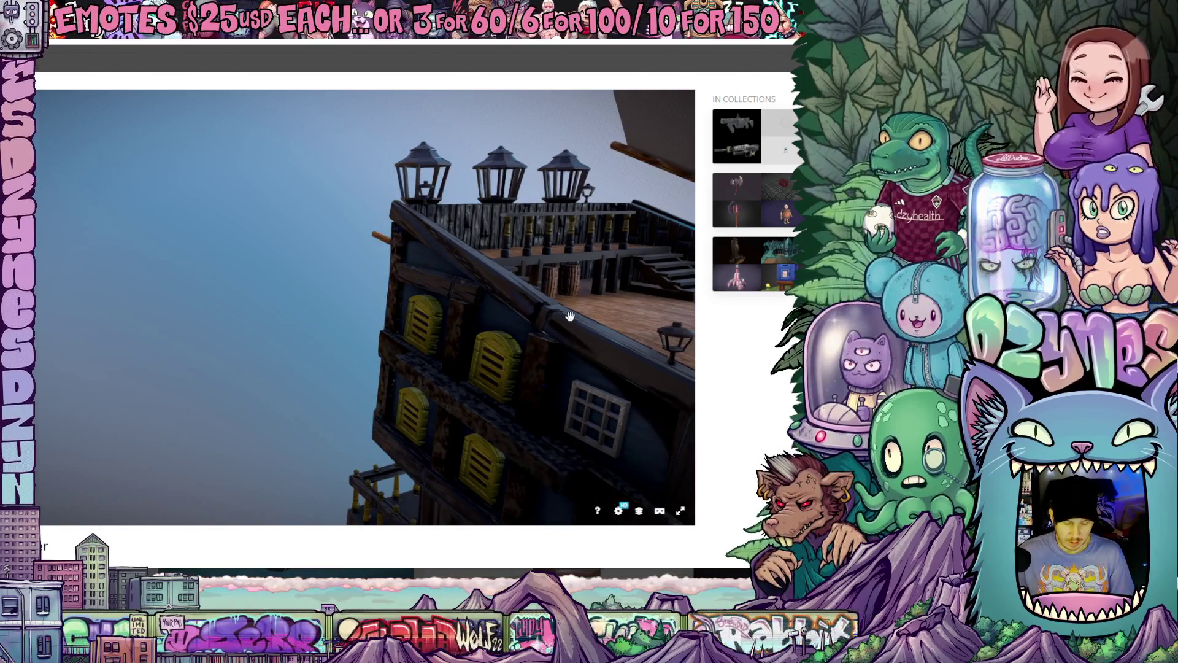
pyautogui.moveTo(583, 365)
pyautogui.mouseDown()
pyautogui.moveTo(553, 345)
pyautogui.moveTo(417, 348)
pyautogui.moveTo(460, 376)
pyautogui.moveTo(448, 374)
pyautogui.moveTo(452, 362)
pyautogui.mouseUp()
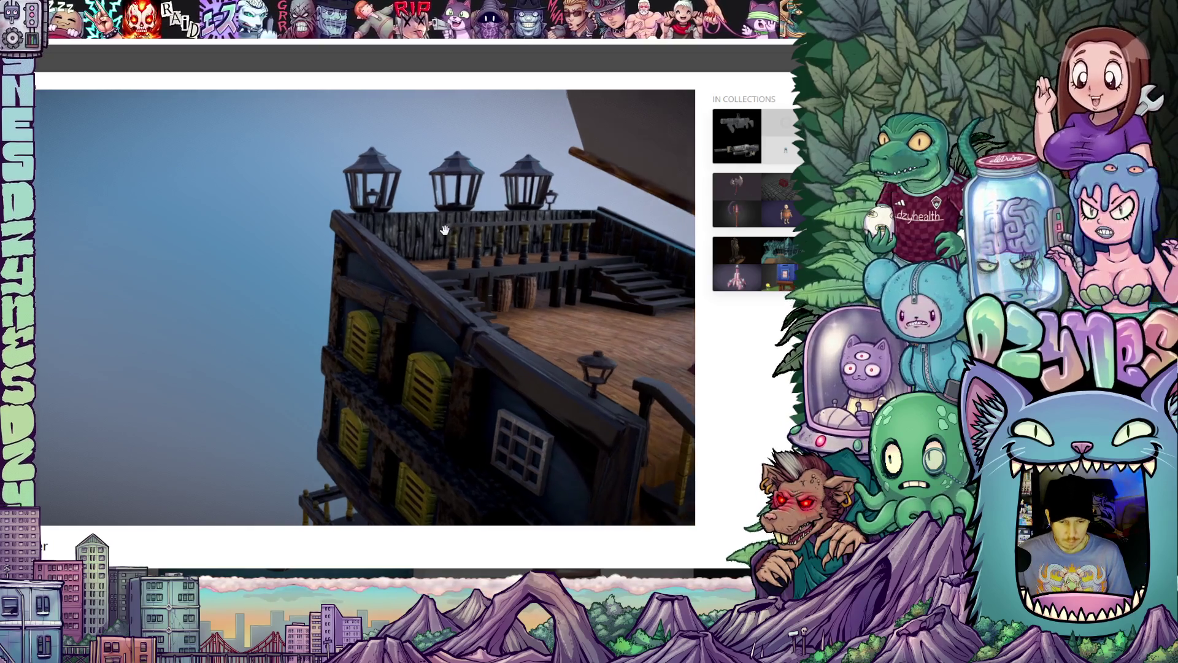
pyautogui.moveTo(447, 229)
pyautogui.mouseDown()
pyautogui.moveTo(498, 234)
pyautogui.moveTo(383, 279)
pyautogui.moveTo(406, 284)
pyautogui.mouseUp()
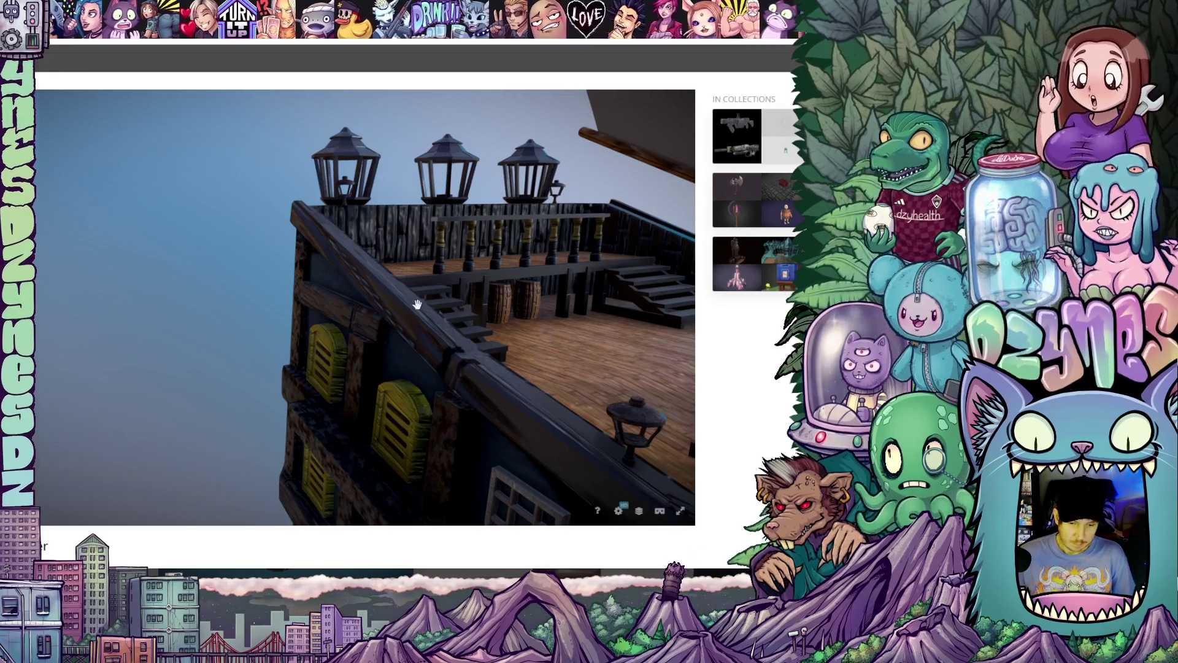
# - Frame the stern railing and lanterns close up, screenshot the viewer, and return to Clip Studio Paint
pyautogui.moveTo(297, 332); pyautogui.dragTo(294, 323)
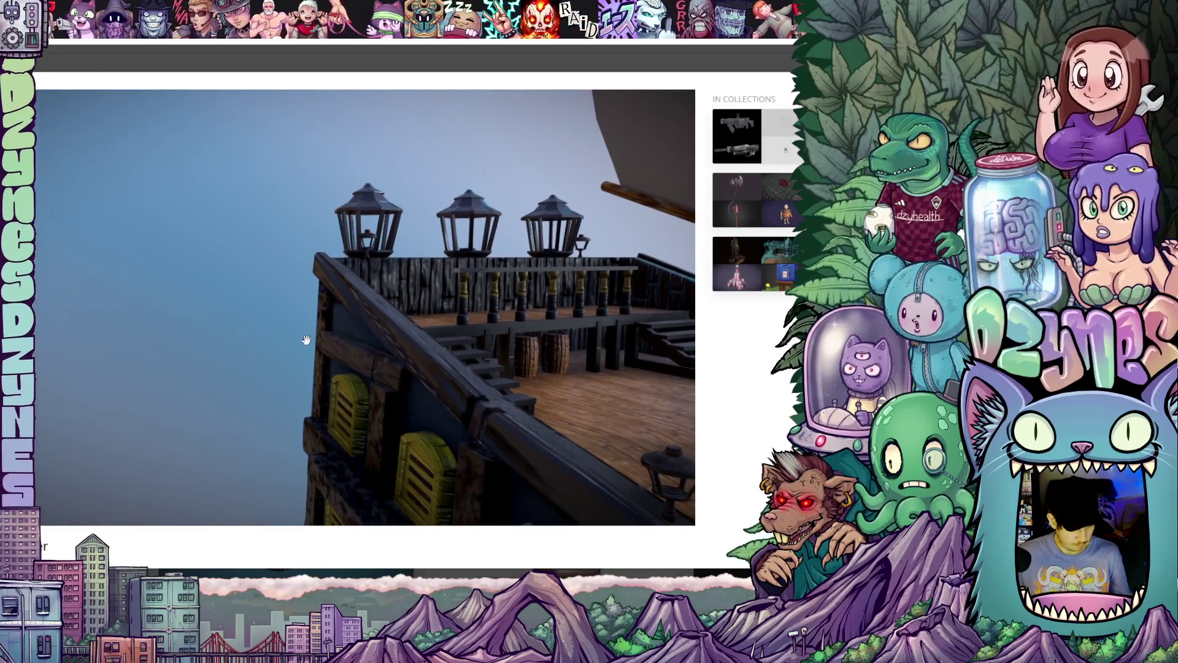
pyautogui.doubleClick(320, 350)
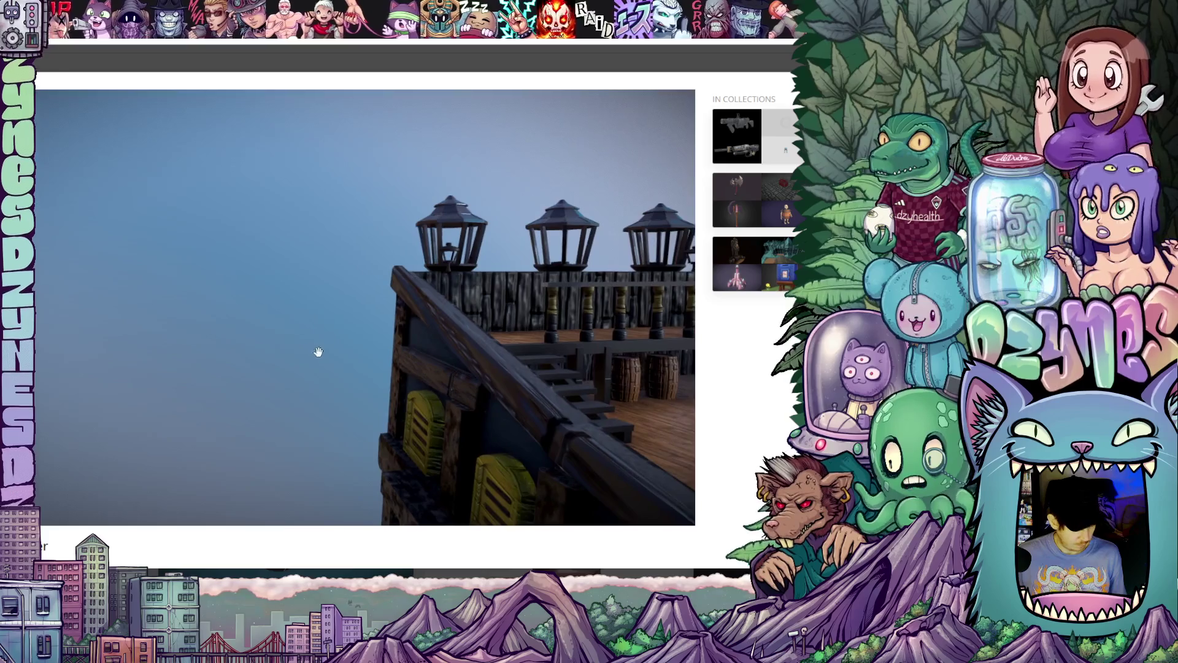
pyautogui.moveTo(343, 370)
pyautogui.mouseDown()
pyautogui.moveTo(295, 334)
pyautogui.moveTo(260, 334)
pyautogui.mouseUp()
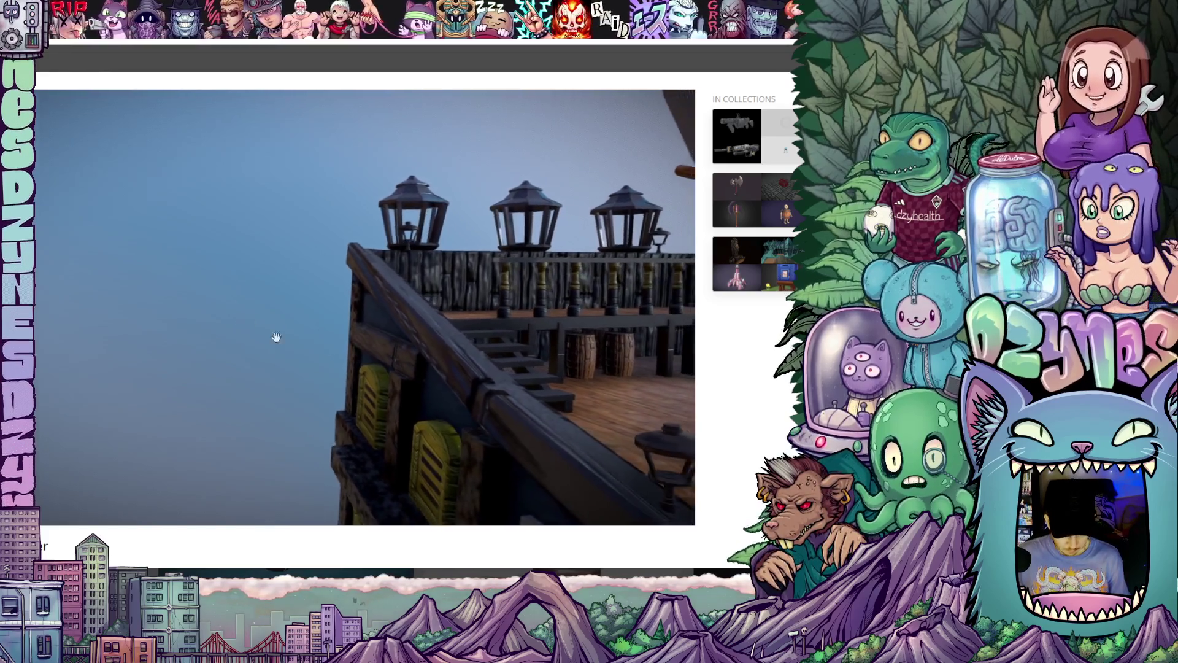
pyautogui.moveTo(371, 348); pyautogui.dragTo(351, 359)
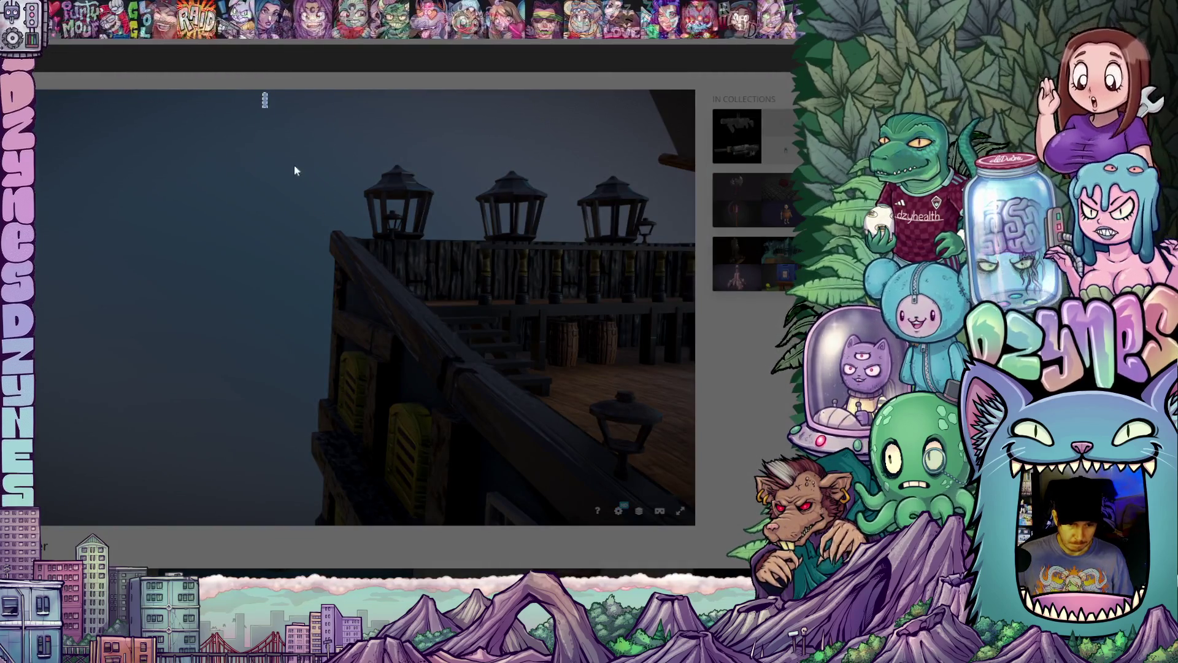
pyautogui.moveTo(262, 93)
pyautogui.mouseDown()
pyautogui.moveTo(613, 513)
pyautogui.moveTo(691, 522)
pyautogui.moveTo(694, 502)
pyautogui.mouseUp()
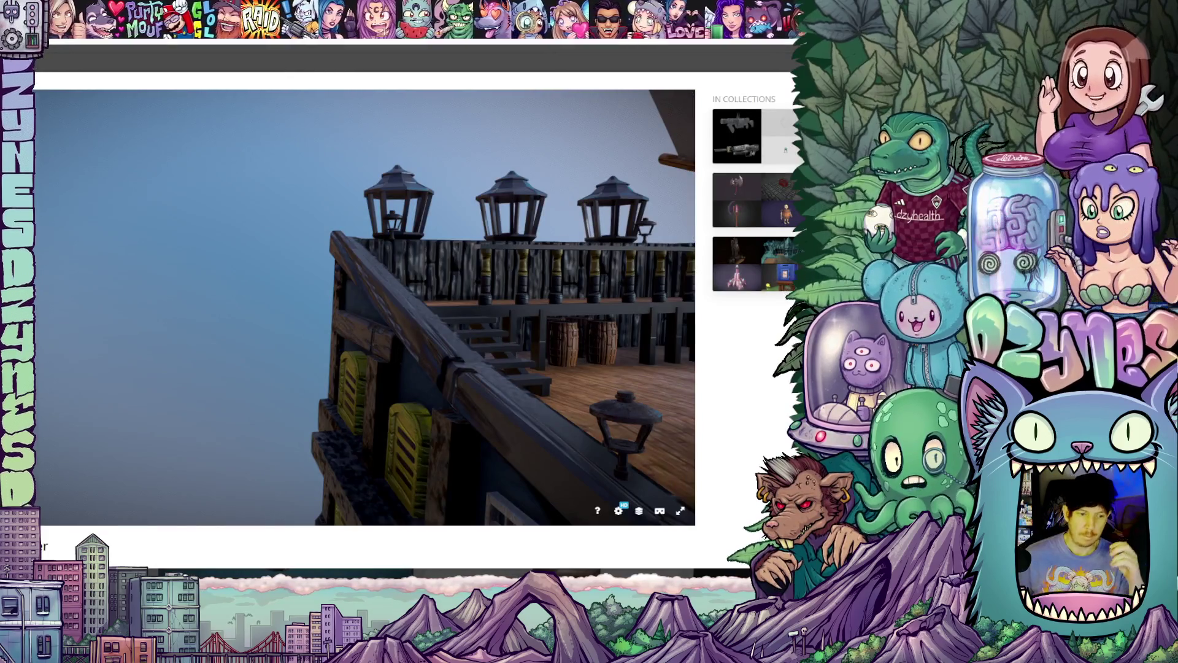
pyautogui.hotkey('alt', 'Tab')
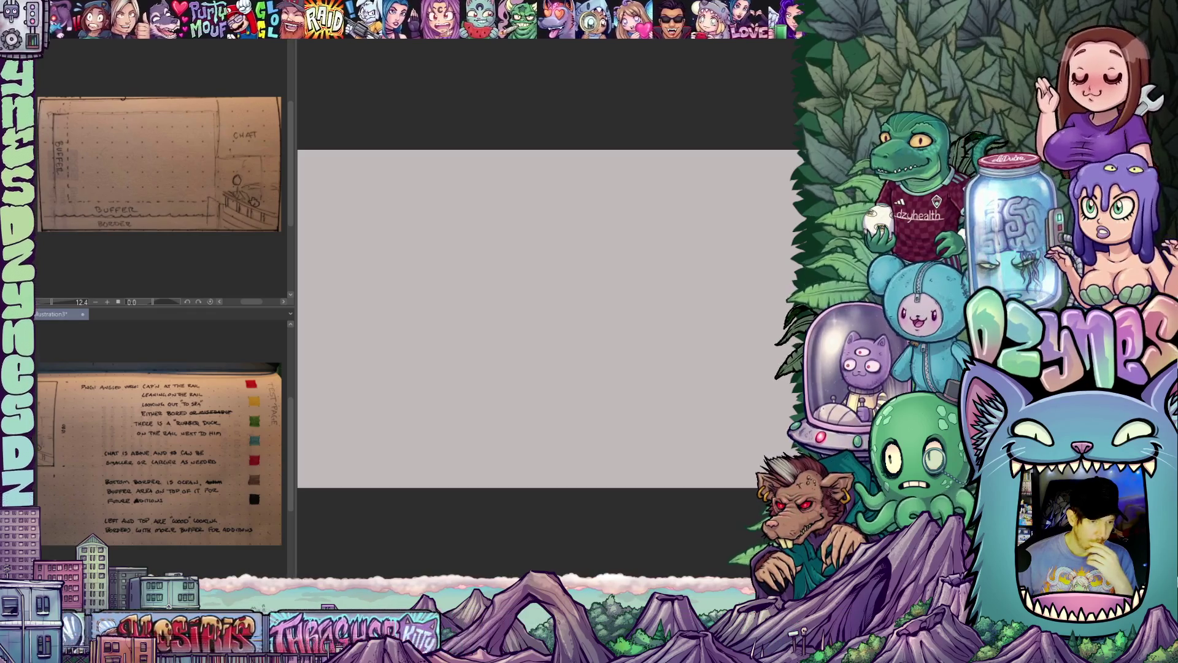
# - Paste the stern screenshot as Illustration4 and dock it between the layout sketch and notes
pyautogui.hotkey('alt', 'e')
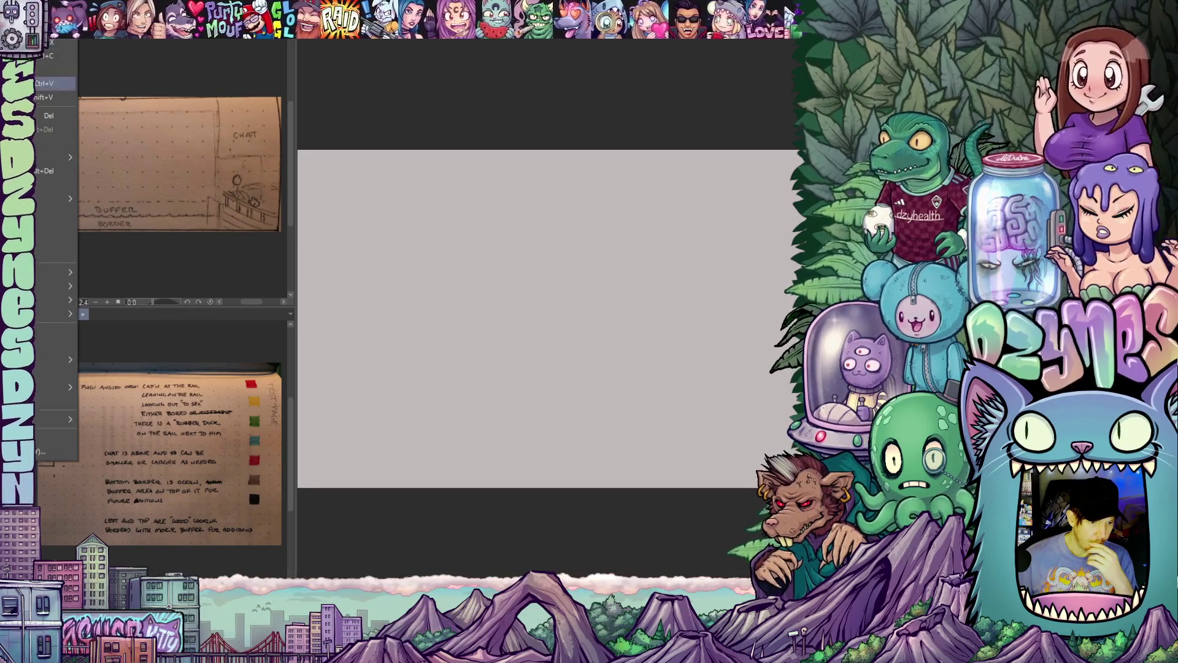
pyautogui.press('Left')
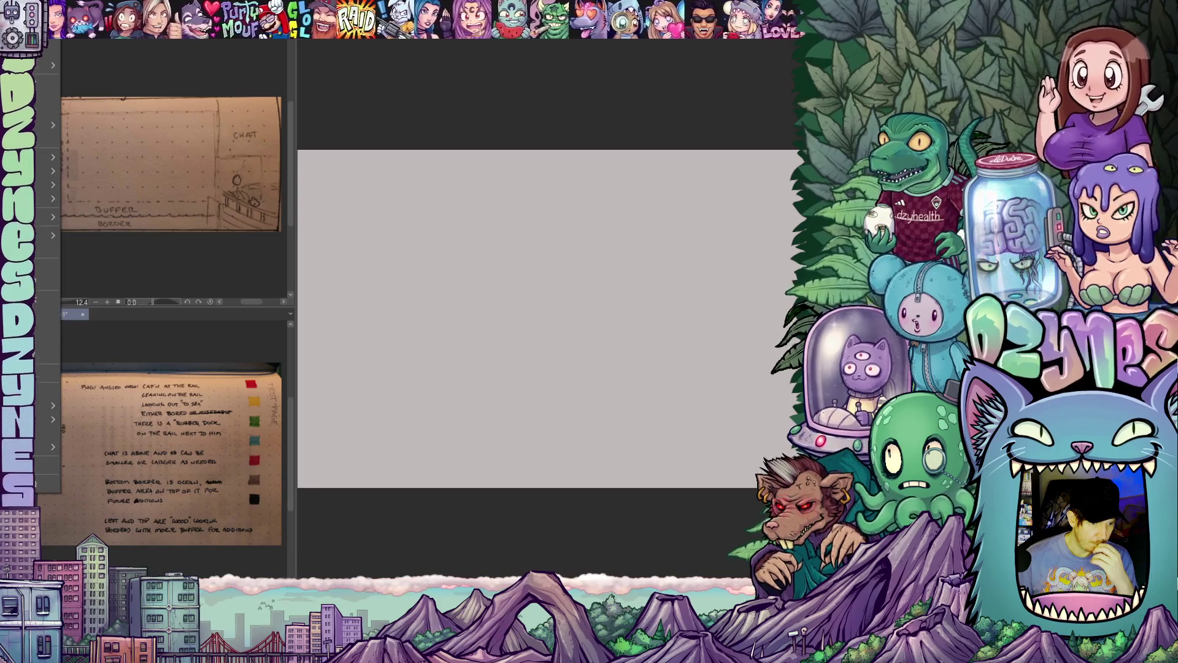
pyautogui.moveTo(115, 314); pyautogui.dragTo(122, 303)
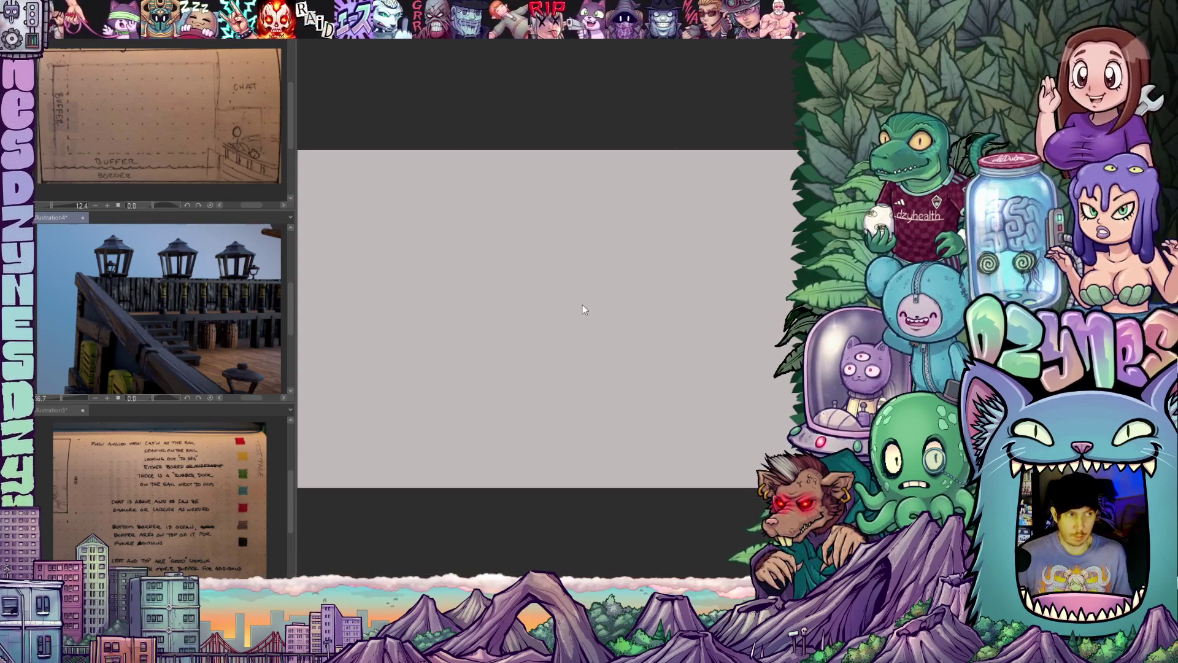
pyautogui.scroll(-1, 576, 232)
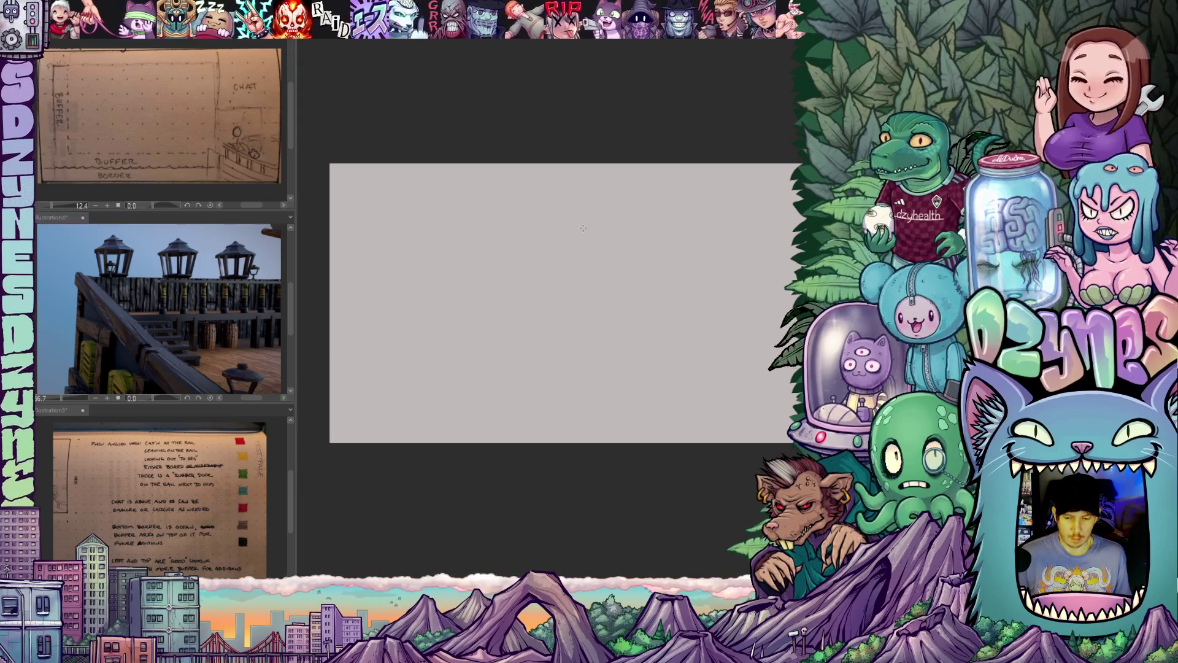
pyautogui.moveTo(616, 249); pyautogui.dragTo(584, 261)
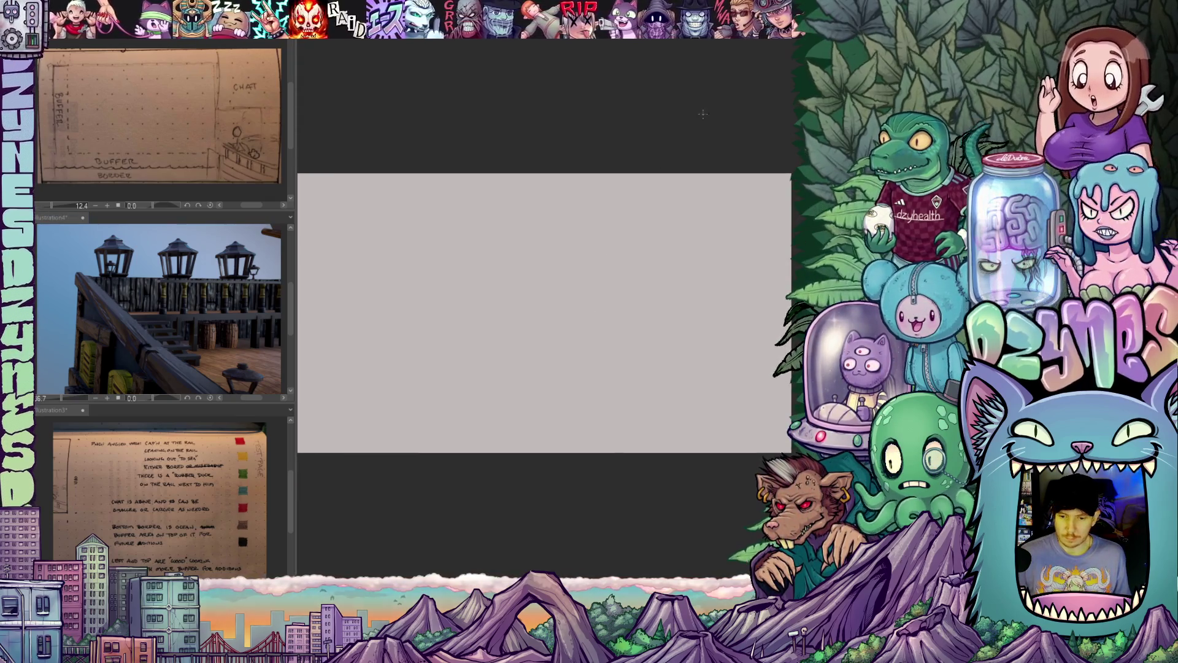
pyautogui.scroll(2, 573, 323)
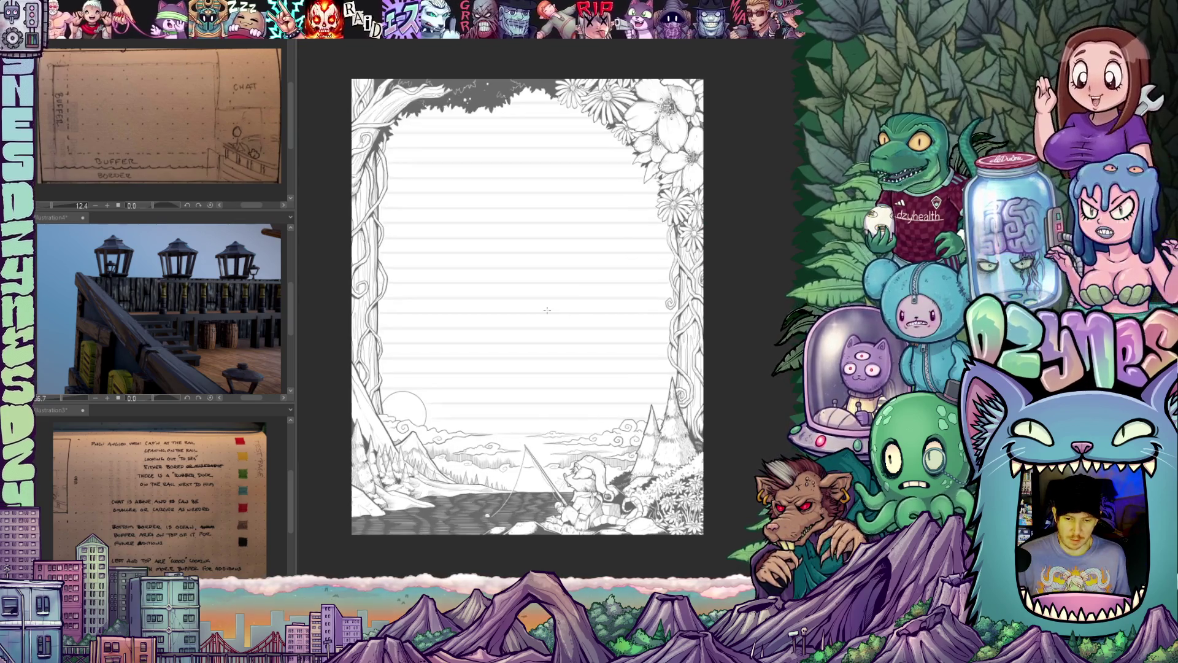
pyautogui.moveTo(535, 310); pyautogui.dragTo(563, 307)
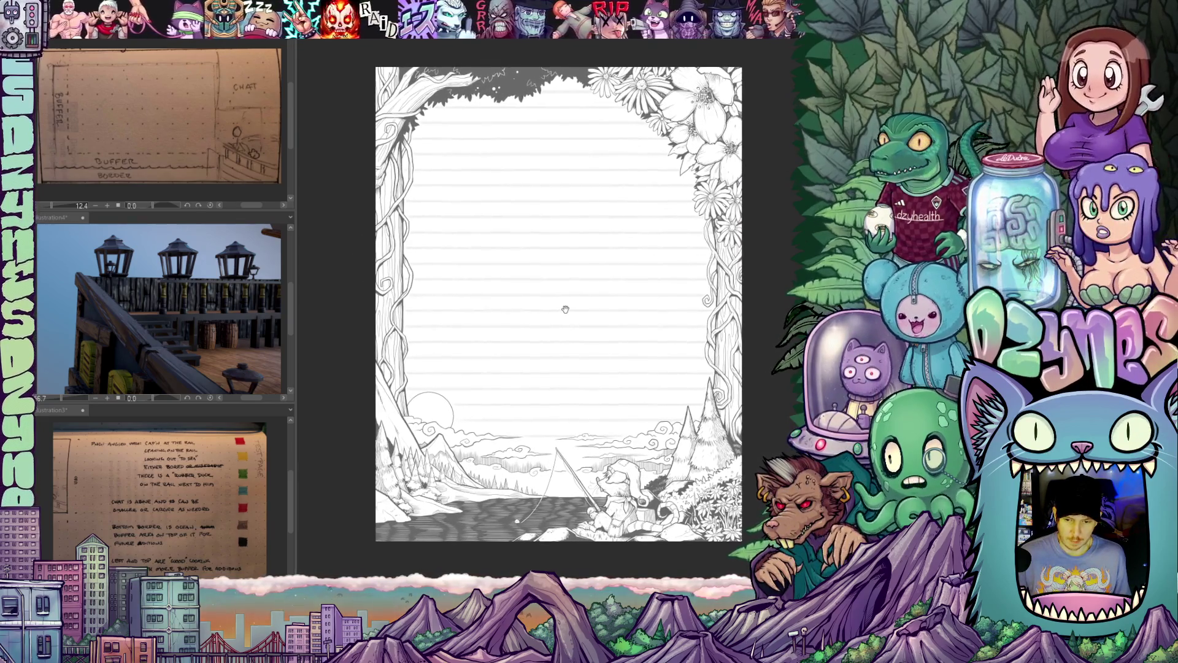
pyautogui.scroll(1, 563, 310)
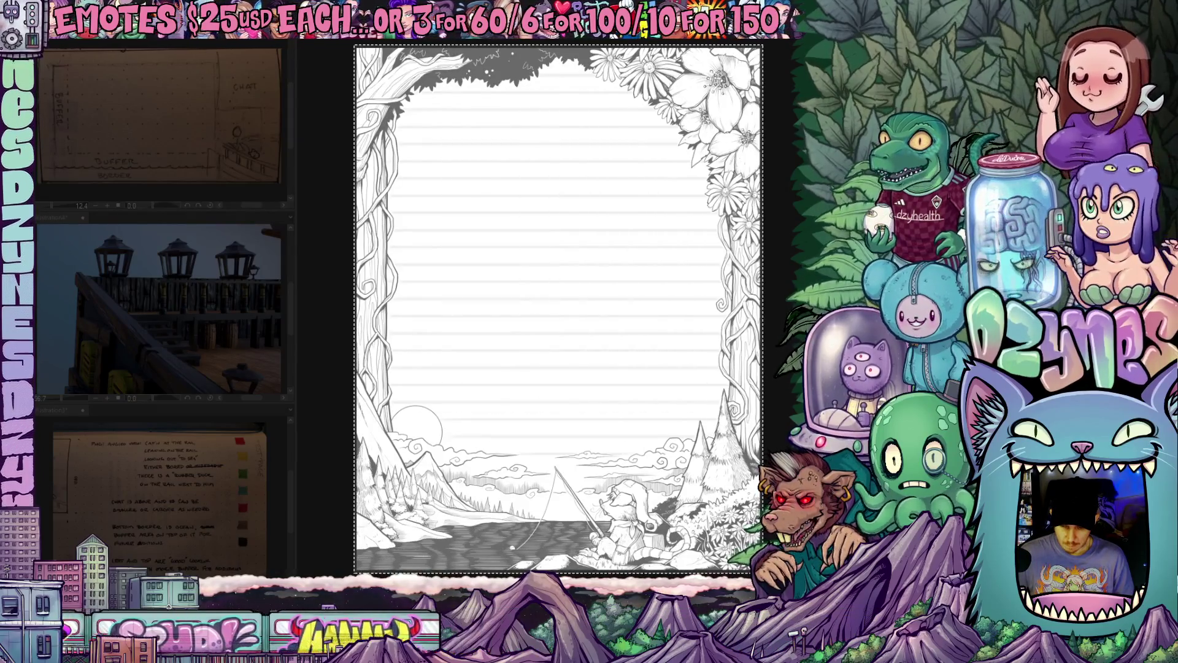
pyautogui.hotkey('ctrl', 'd')
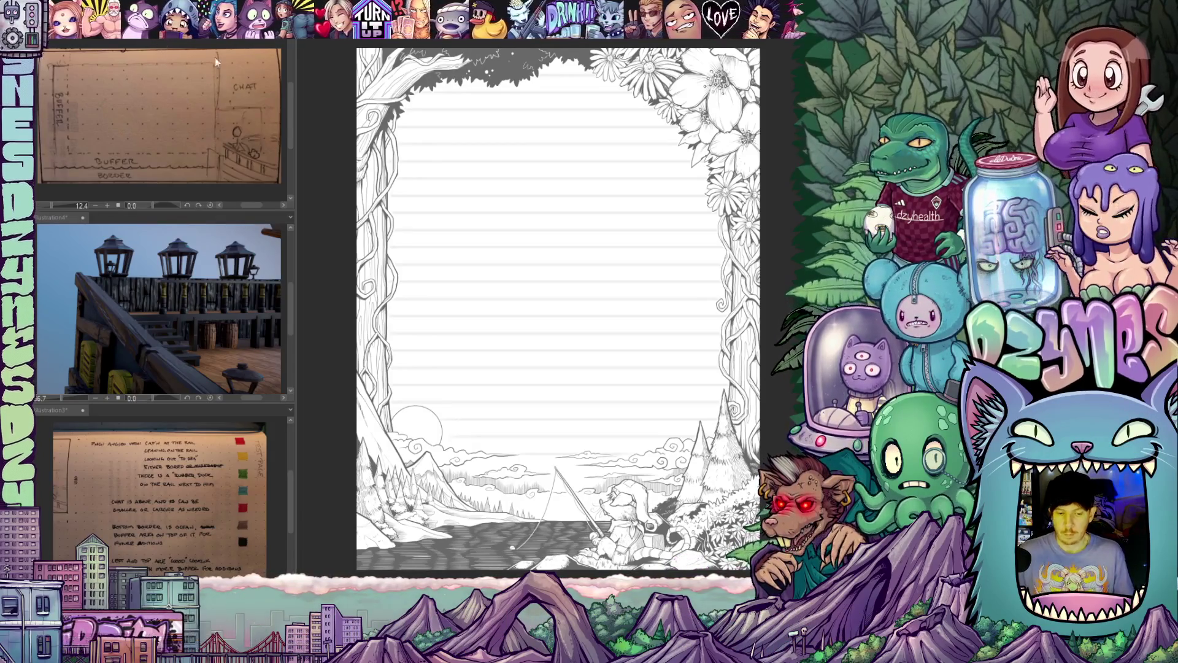
pyautogui.hotkey('ctrl', 'Tab')
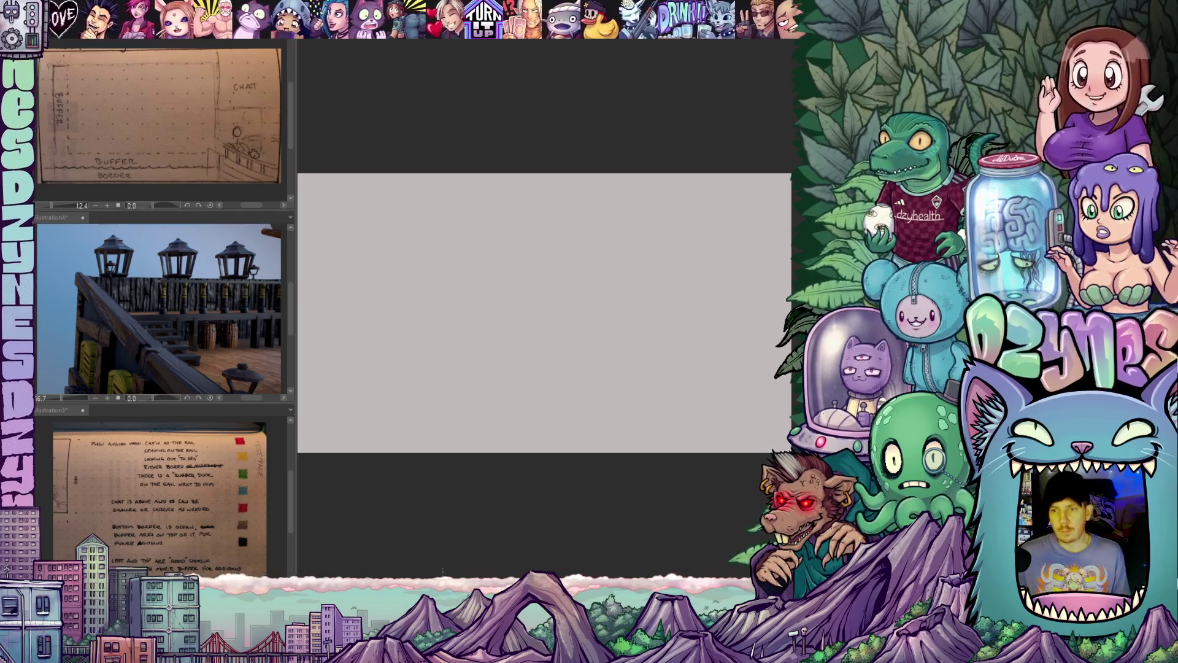
# - Select the whole paper layout sketch and drag it onto the main canvas
pyautogui.scroll(3, 649, 376)
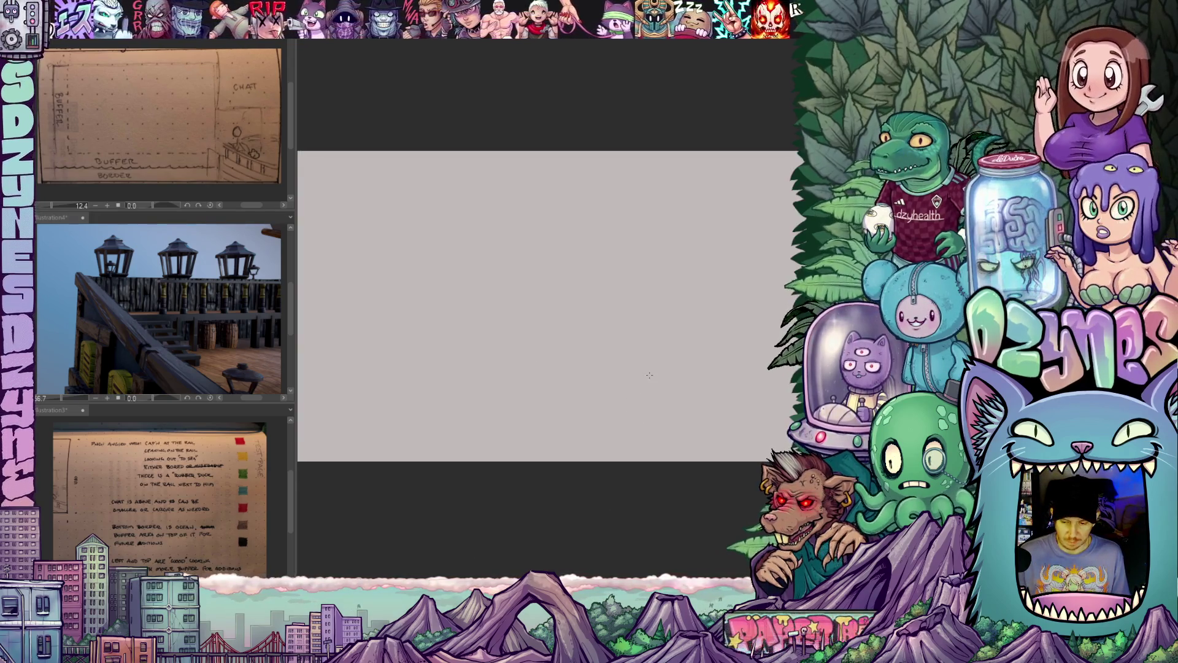
pyautogui.moveTo(610, 363)
pyautogui.mouseDown()
pyautogui.moveTo(531, 344)
pyautogui.moveTo(578, 337)
pyautogui.moveTo(610, 352)
pyautogui.moveTo(578, 337)
pyautogui.mouseUp()
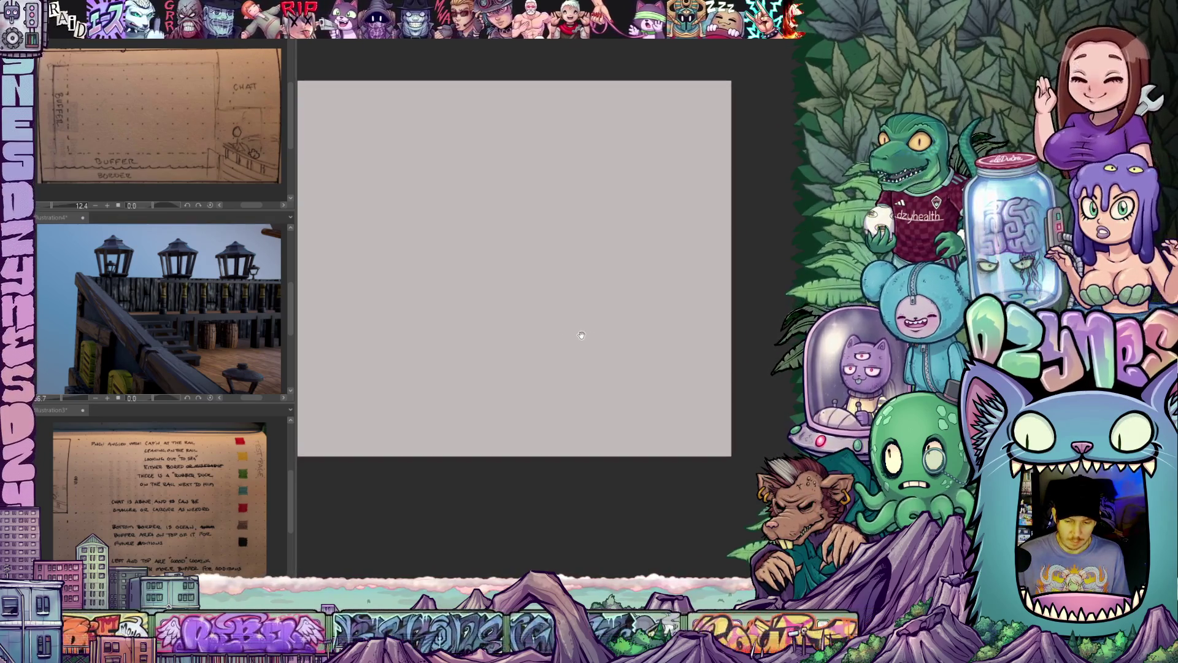
pyautogui.scroll(1, 595, 349)
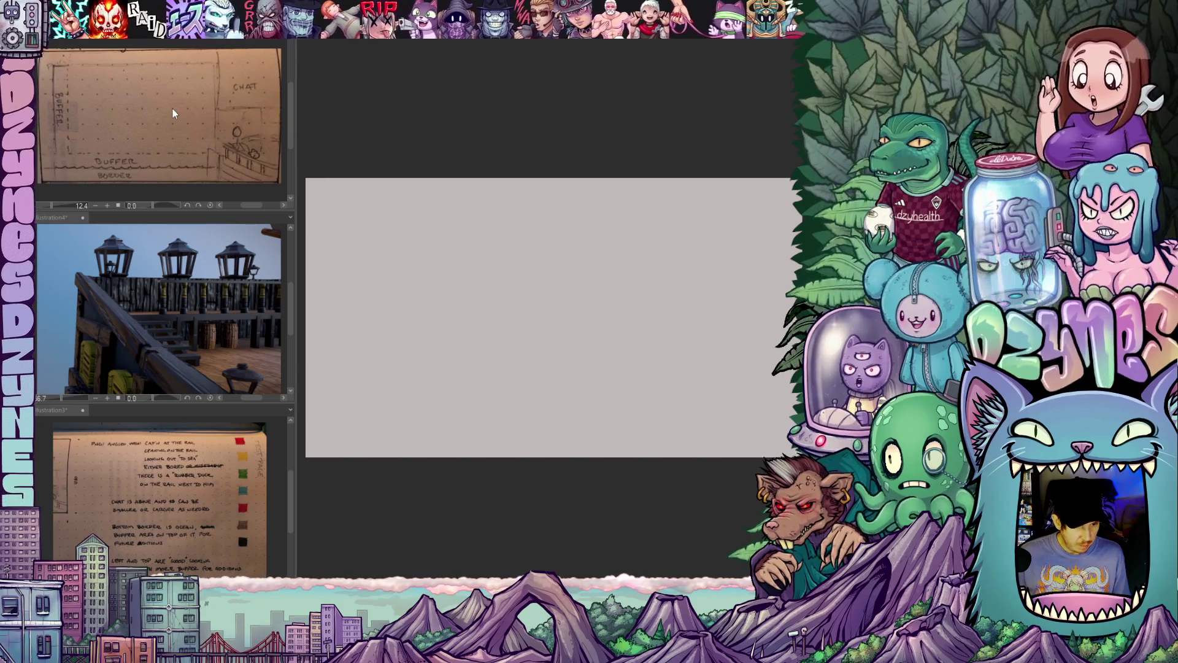
pyautogui.hotkey('ctrl', 'a')
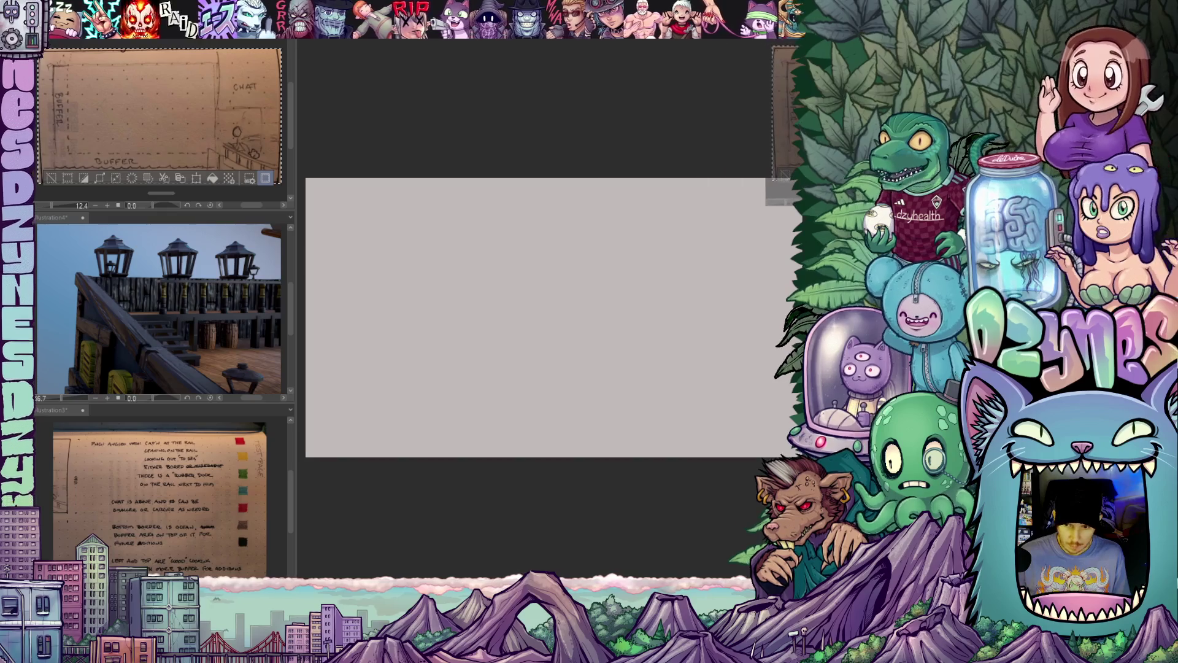
pyautogui.moveTo(779, 53); pyautogui.dragTo(569, 297)
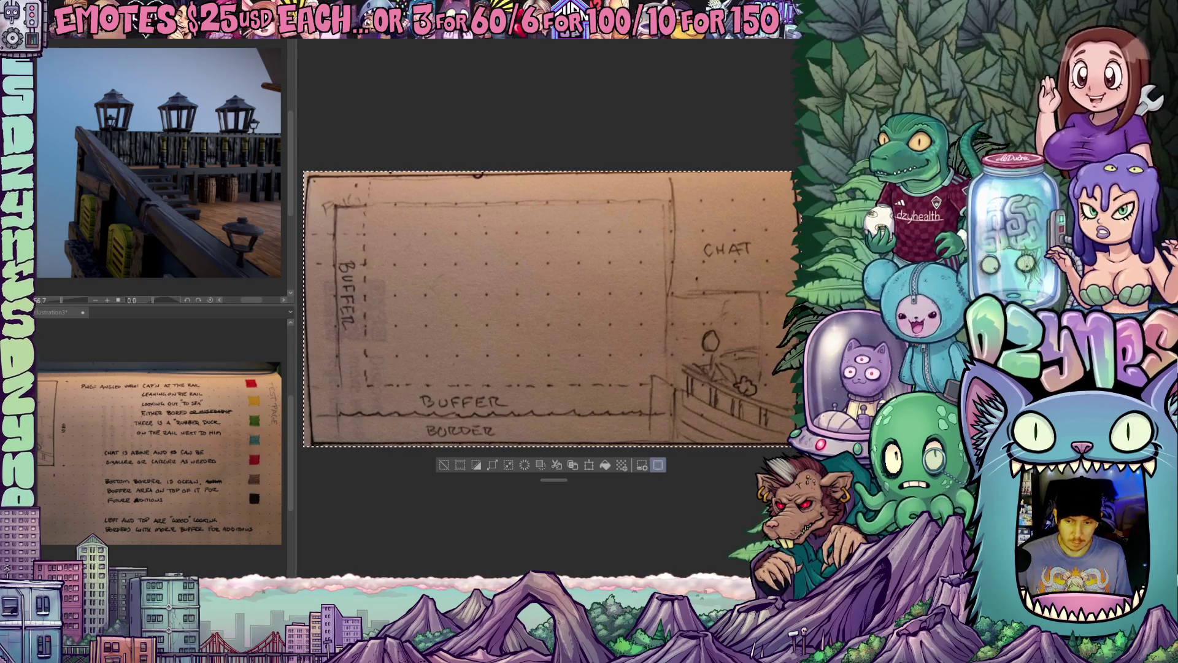
# - Undo the pasted layout sketch and canvas changes, back to a blank, nearly square page
pyautogui.hotkey('ctrl', 'z')
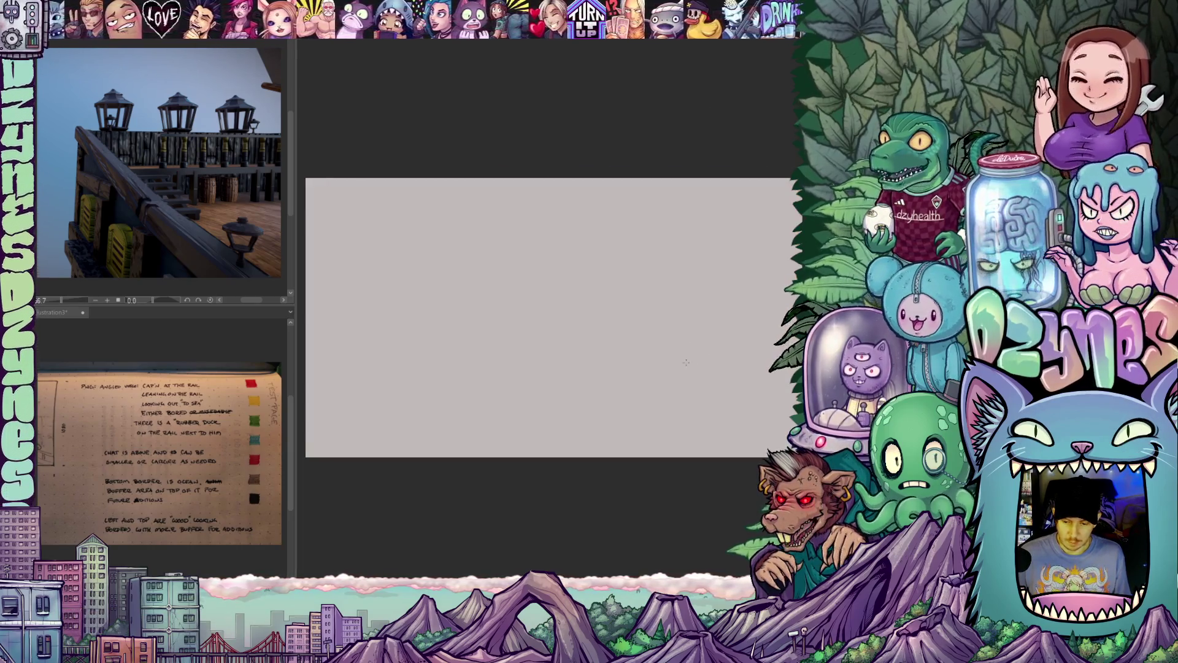
pyautogui.moveTo(692, 371)
pyautogui.mouseDown()
pyautogui.moveTo(678, 283)
pyautogui.moveTo(626, 305)
pyautogui.moveTo(681, 318)
pyautogui.moveTo(637, 327)
pyautogui.mouseUp()
pyautogui.hotkey('ctrl', 'z')
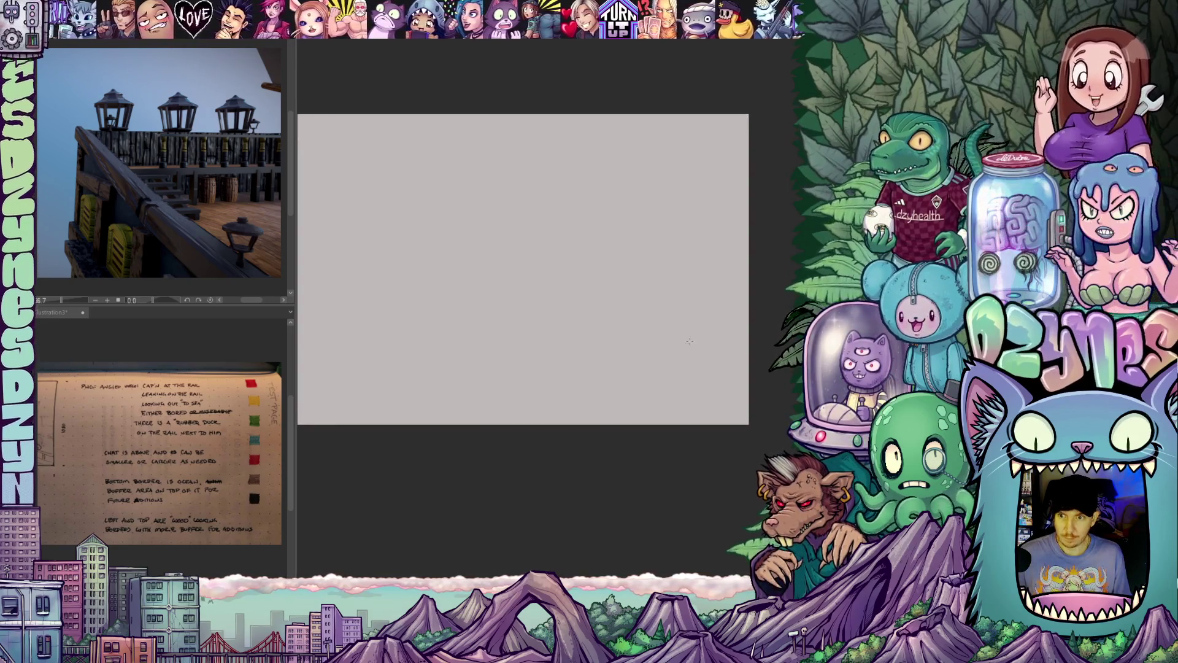
pyautogui.hotkey('ctrl', 'z')
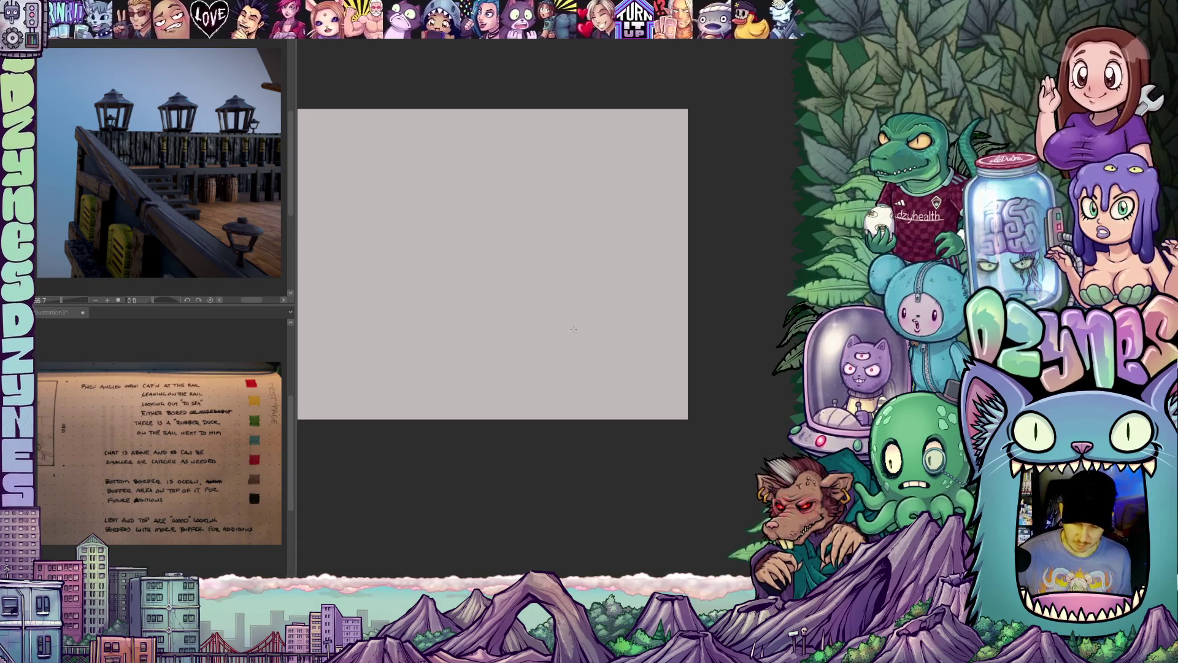
pyautogui.hotkey('ctrl', 'z')
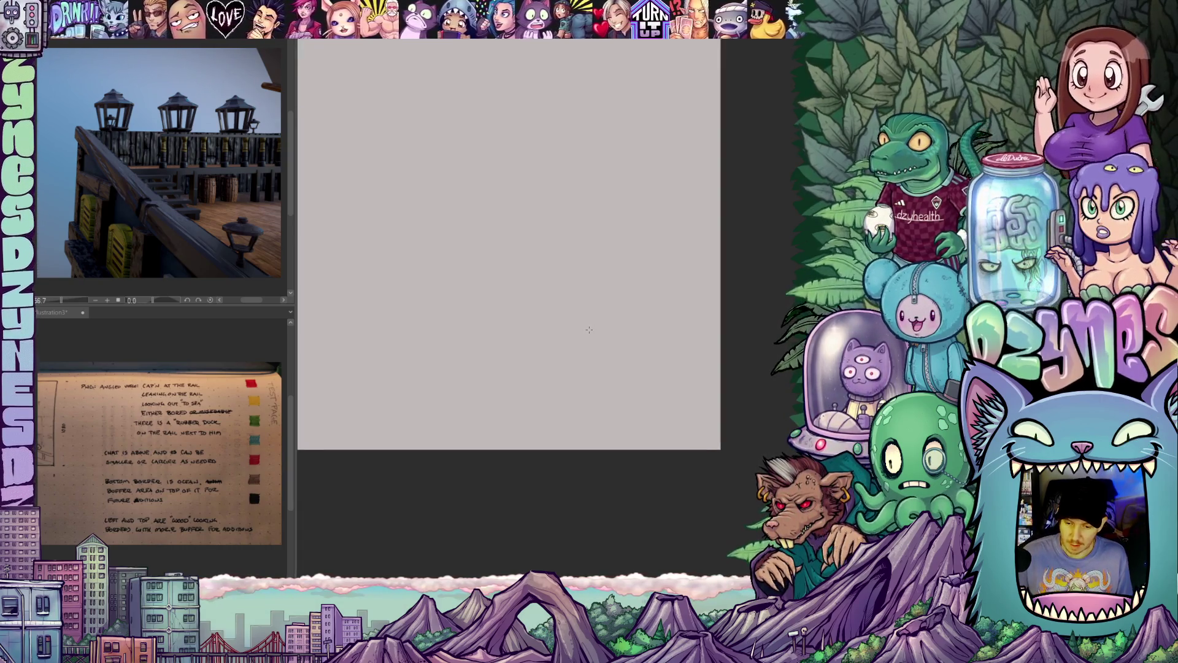
pyautogui.hotkey('ctrl', 'z')
pyautogui.hotkey('ctrl', 'z')
pyautogui.hotkey('ctrl', 'z')
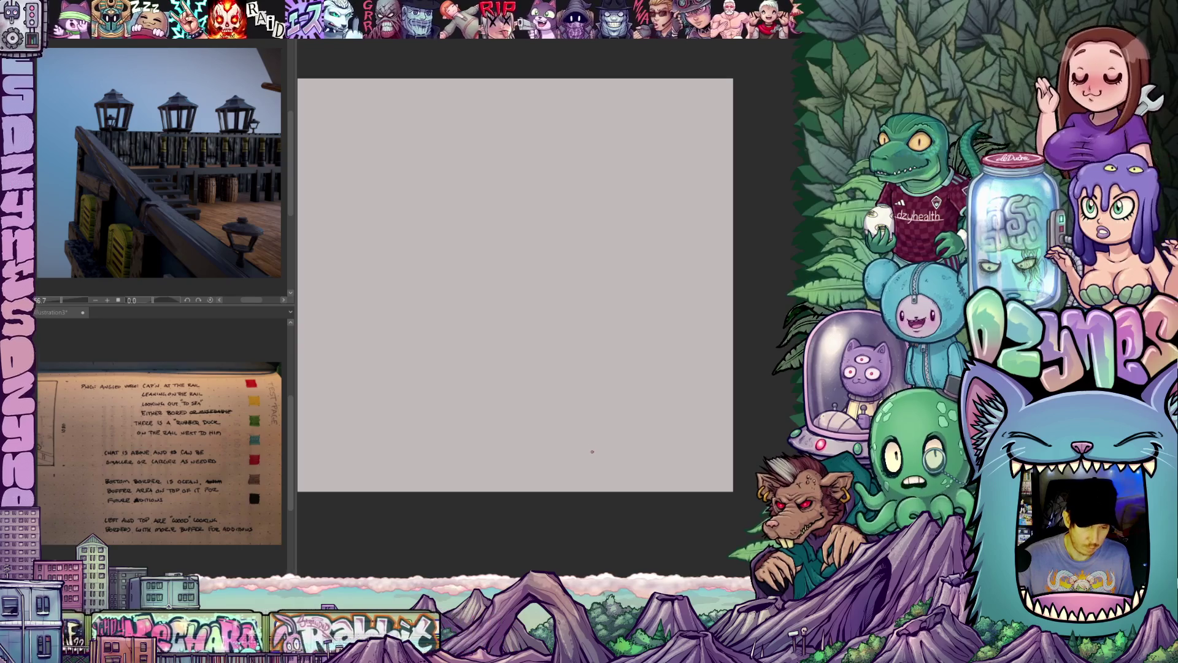
# - Sketch the rail corner's blue vertical post and upper plank lines
pyautogui.moveTo(592, 475); pyautogui.dragTo(584, 440)
pyautogui.moveTo(561, 310); pyautogui.dragTo(571, 417)
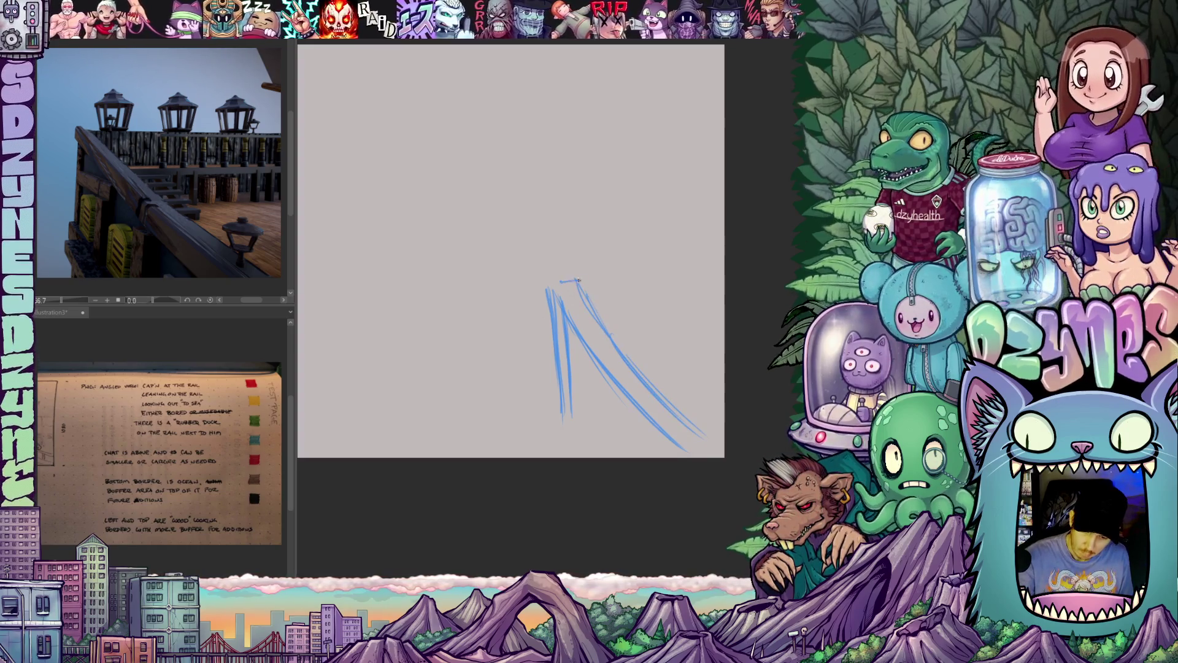
pyautogui.moveTo(587, 294)
pyautogui.mouseDown()
pyautogui.moveTo(713, 196)
pyautogui.moveTo(547, 283)
pyautogui.mouseUp()
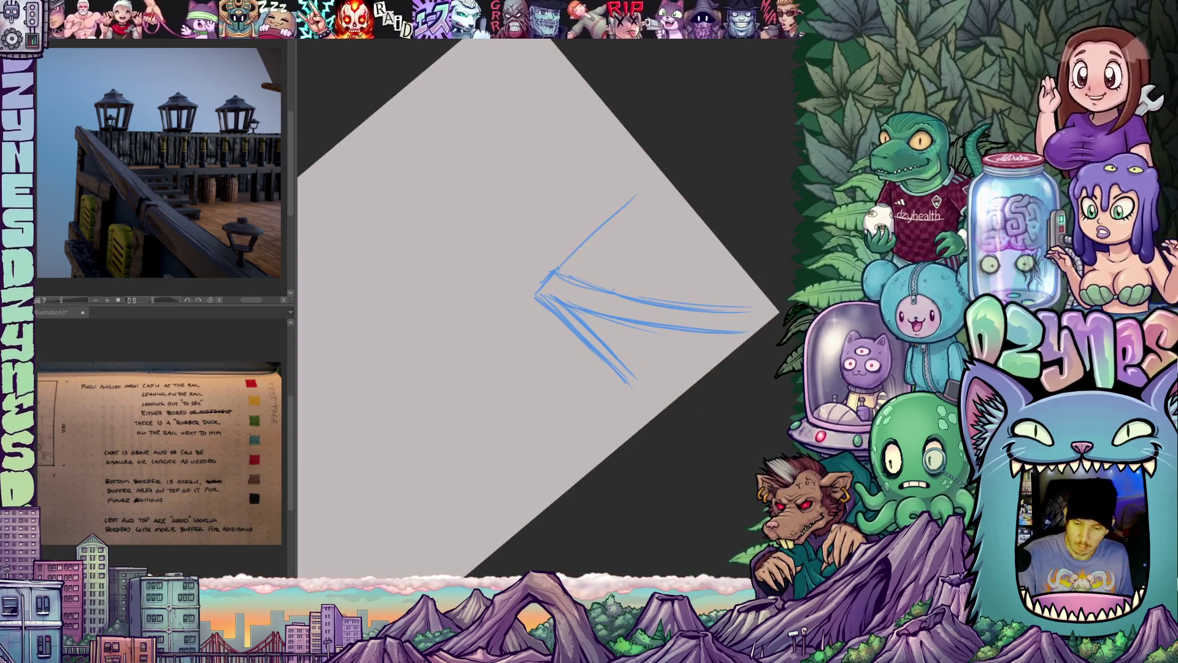
pyautogui.moveTo(659, 193)
pyautogui.mouseDown()
pyautogui.moveTo(582, 271)
pyautogui.moveTo(609, 243)
pyautogui.mouseUp()
pyautogui.moveTo(684, 206)
pyautogui.mouseDown()
pyautogui.moveTo(596, 285)
pyautogui.moveTo(651, 445)
pyautogui.moveTo(685, 358)
pyautogui.mouseUp()
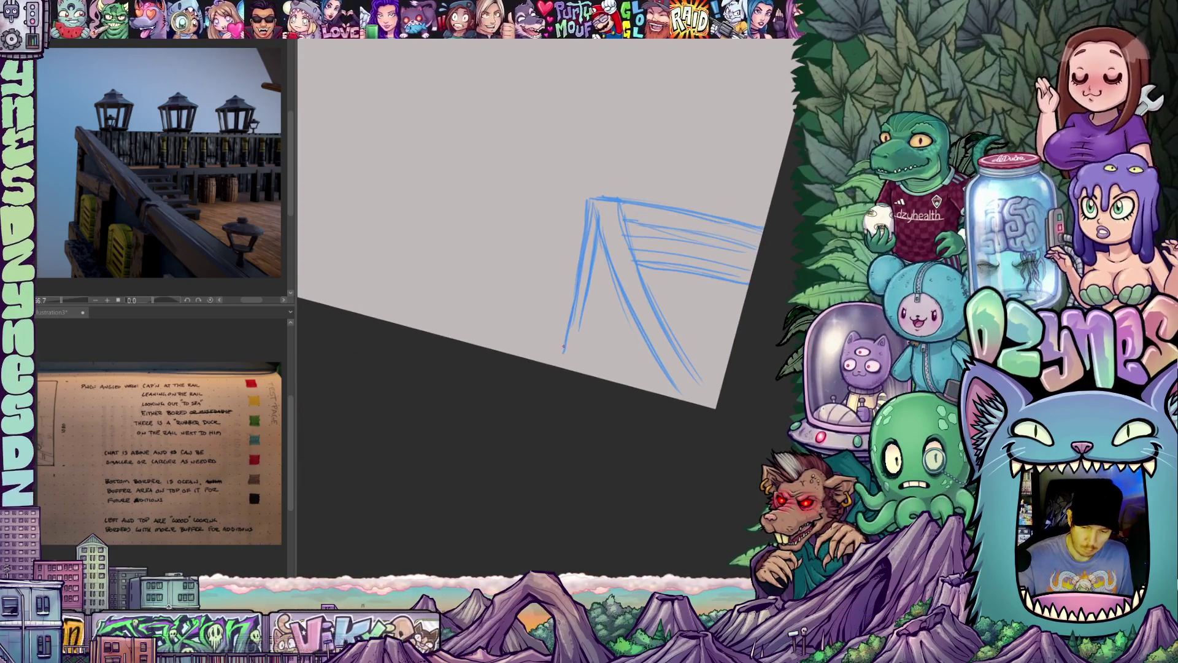
pyautogui.moveTo(568, 345); pyautogui.dragTo(577, 374)
# - Reset, rotate and pan the canvas view to reframe the blue rail sketch
pyautogui.hotkey('ctrl', '0')
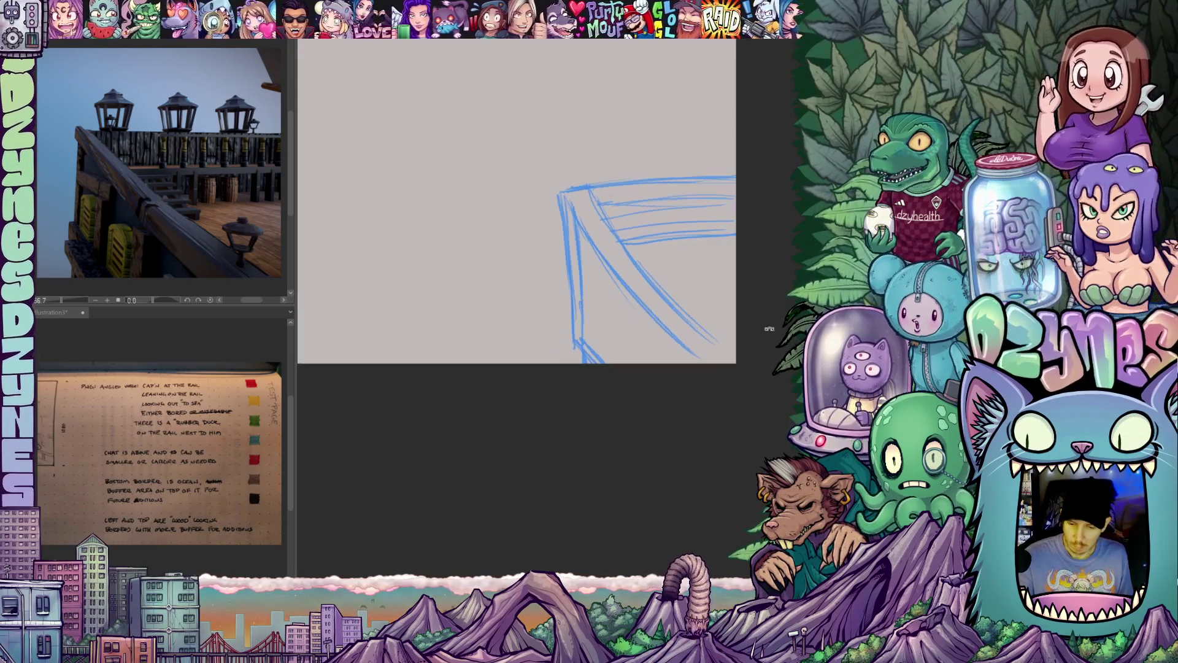
pyautogui.scroll(-3, 723, 447)
pyautogui.moveTo(709, 412)
pyautogui.mouseDown()
pyautogui.moveTo(718, 350)
pyautogui.moveTo(712, 423)
pyautogui.moveTo(705, 350)
pyautogui.moveTo(679, 455)
pyautogui.mouseUp()
pyautogui.scroll(4, 699, 359)
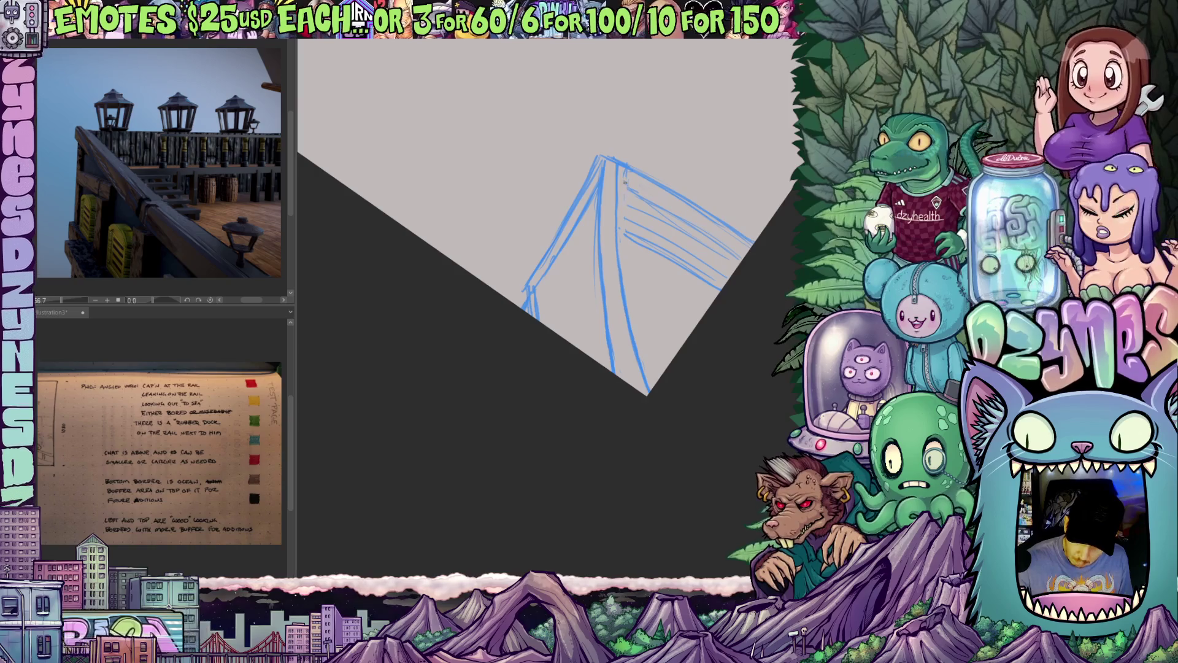
pyautogui.moveTo(633, 171)
pyautogui.mouseDown()
pyautogui.moveTo(624, 355)
pyautogui.moveTo(510, 324)
pyautogui.mouseUp()
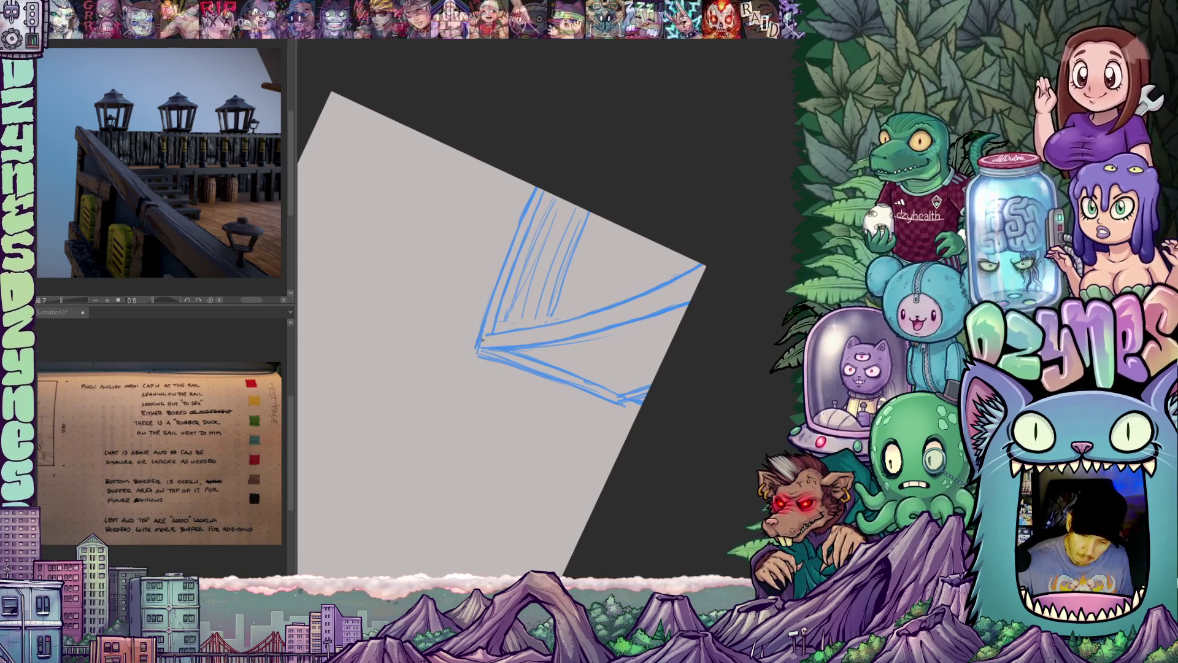
pyautogui.moveTo(482, 346)
pyautogui.mouseDown()
pyautogui.moveTo(518, 375)
pyautogui.moveTo(563, 378)
pyautogui.mouseUp()
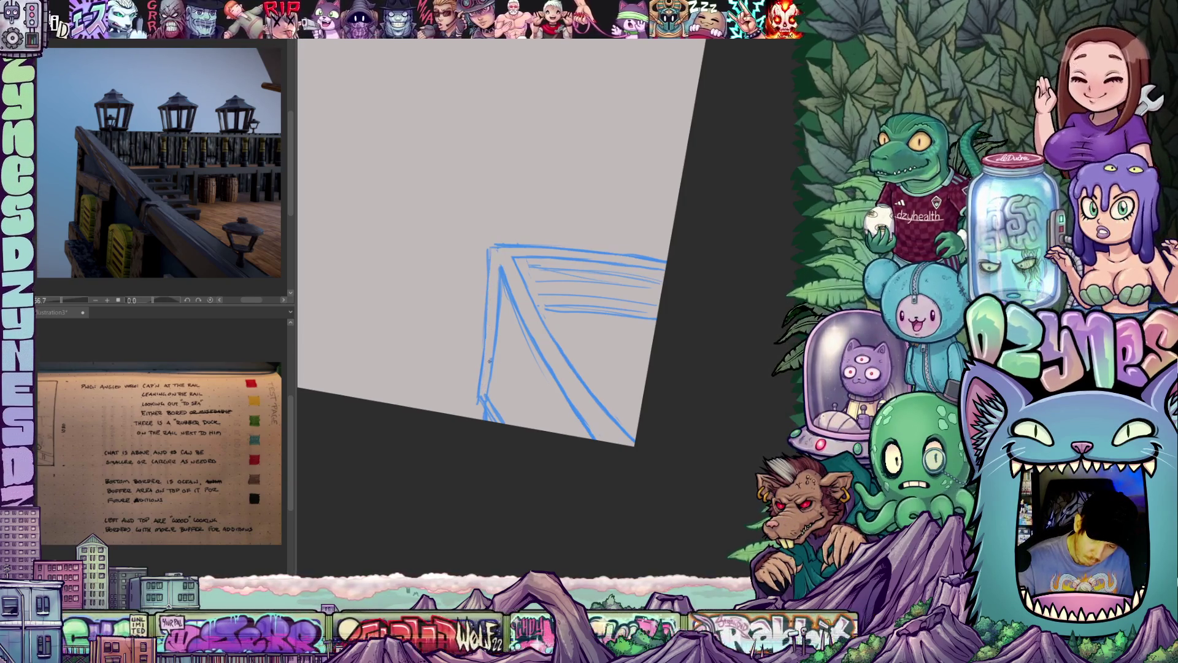
pyautogui.moveTo(618, 398); pyautogui.dragTo(625, 295)
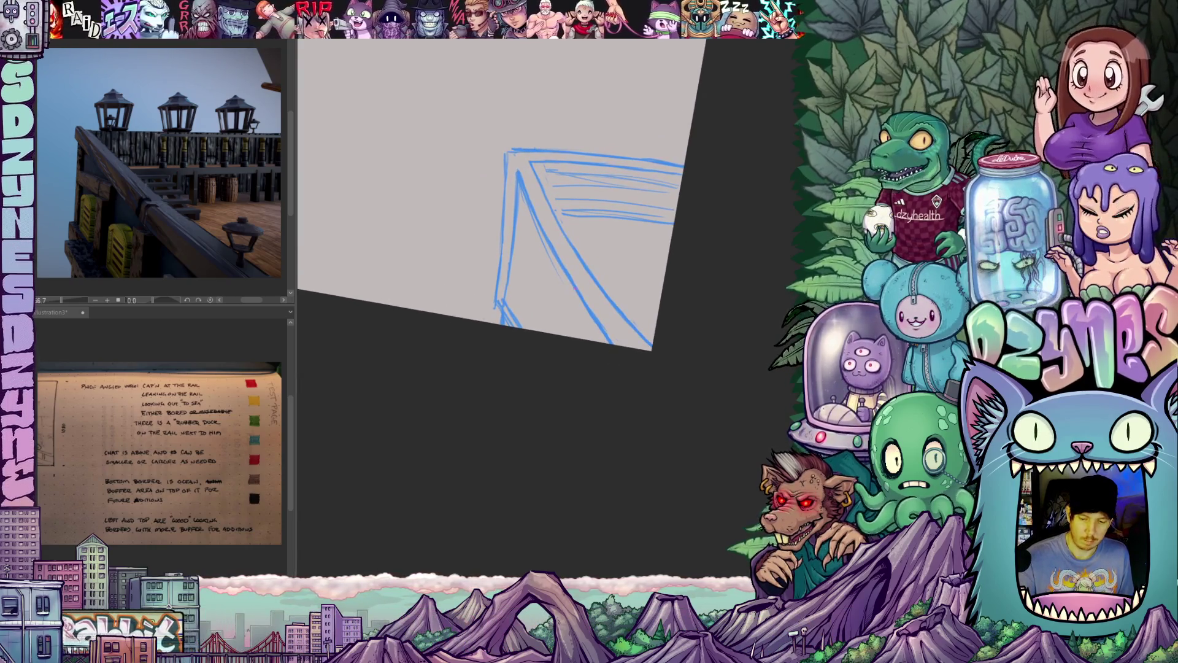
pyautogui.moveTo(584, 362); pyautogui.dragTo(619, 372)
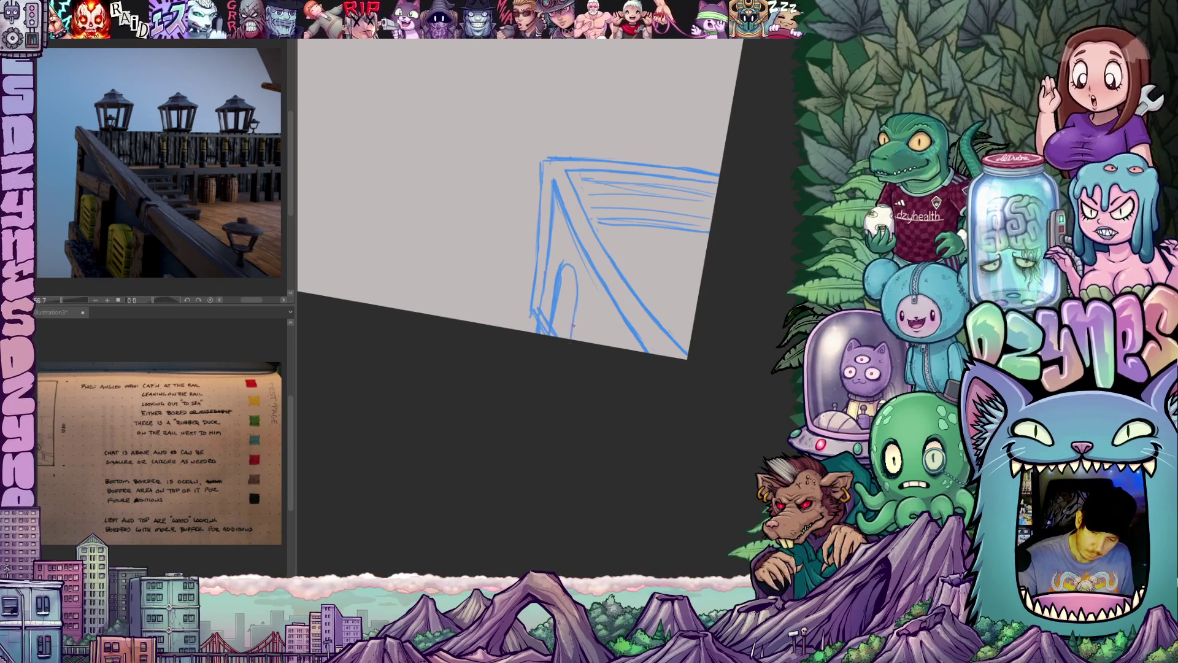
pyautogui.moveTo(577, 312)
pyautogui.mouseDown()
pyautogui.moveTo(625, 329)
pyautogui.moveTo(611, 266)
pyautogui.mouseUp()
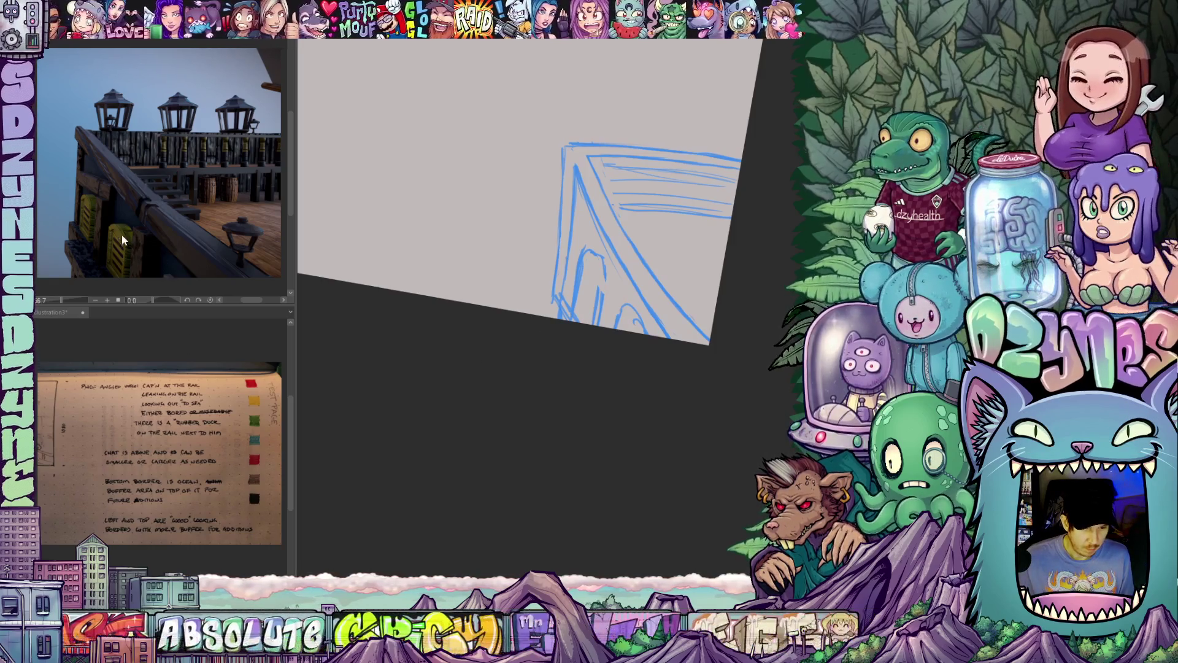
pyautogui.scroll(4, 116, 236)
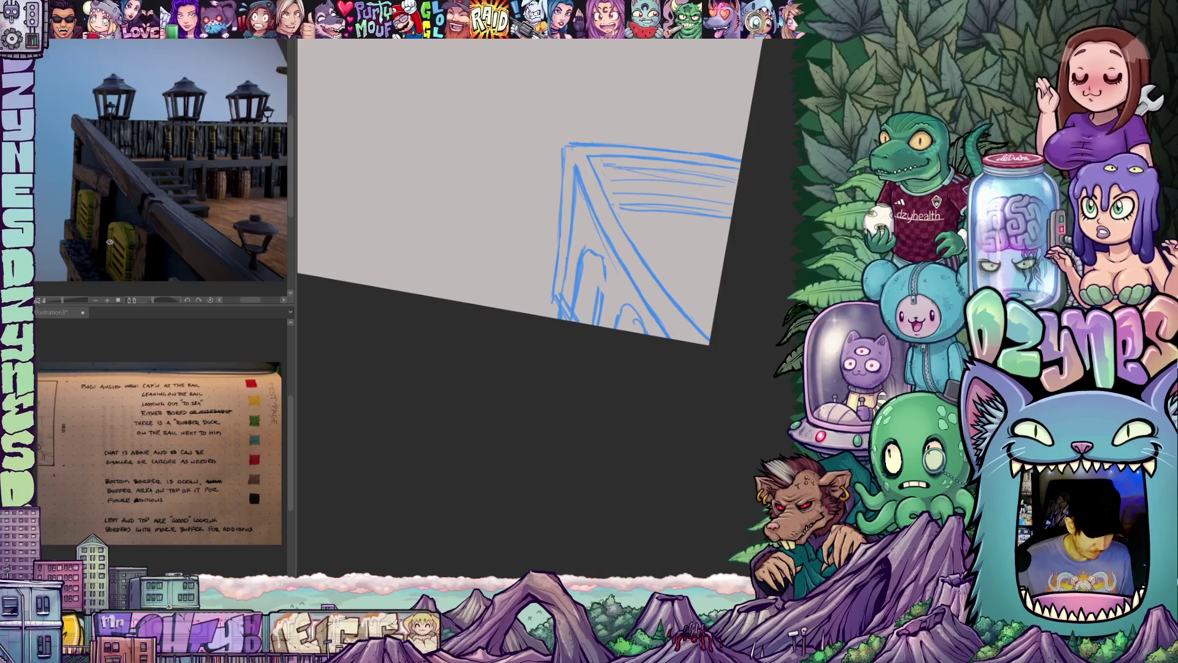
# - Try a thicker vertical rail post stroke, then undo it
pyautogui.scroll(-4, 123, 243)
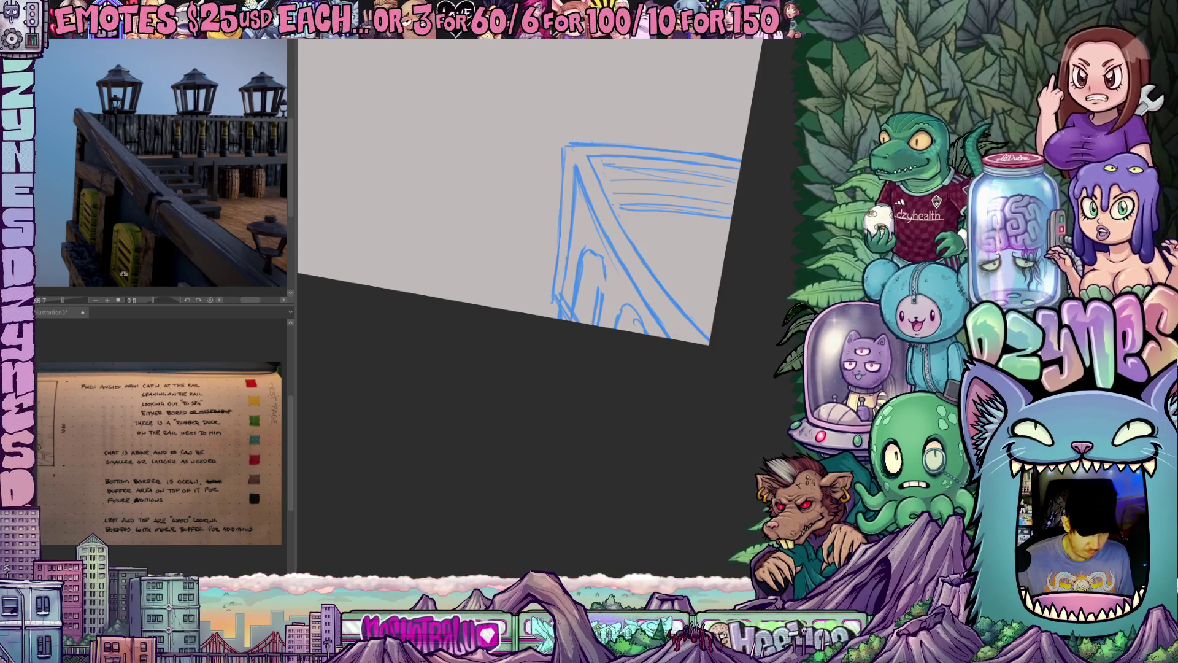
pyautogui.moveTo(583, 253); pyautogui.dragTo(578, 300)
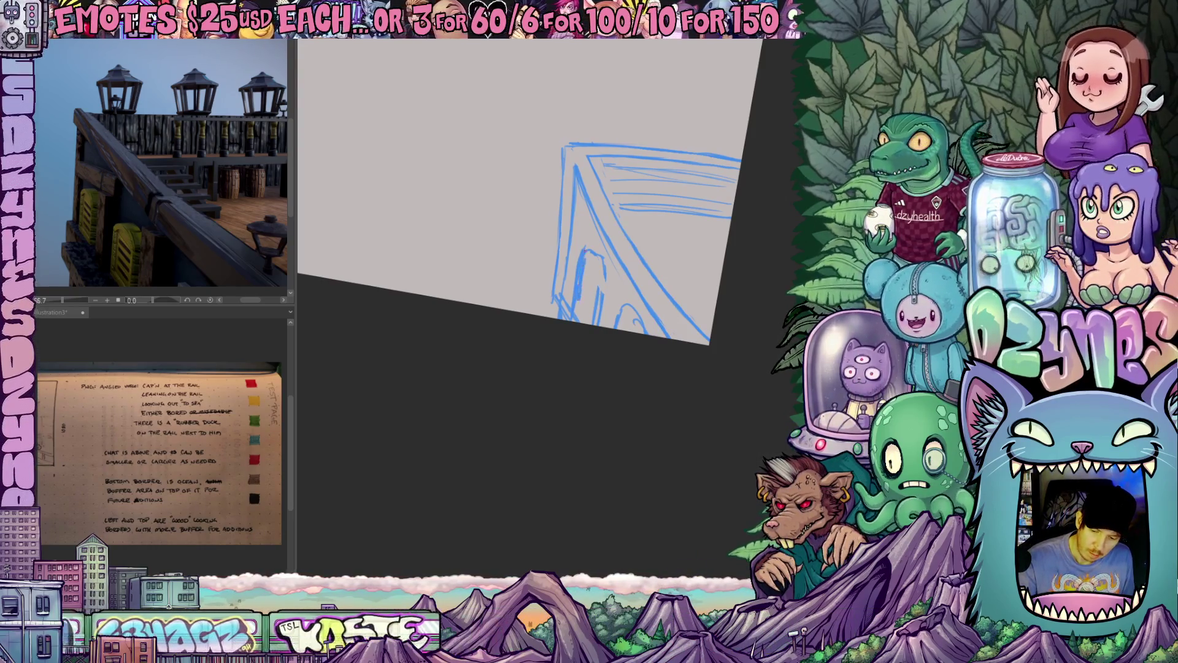
pyautogui.hotkey('ctrl', 'z')
pyautogui.hotkey('ctrl', 'z')
pyautogui.hotkey('ctrl', 'z')
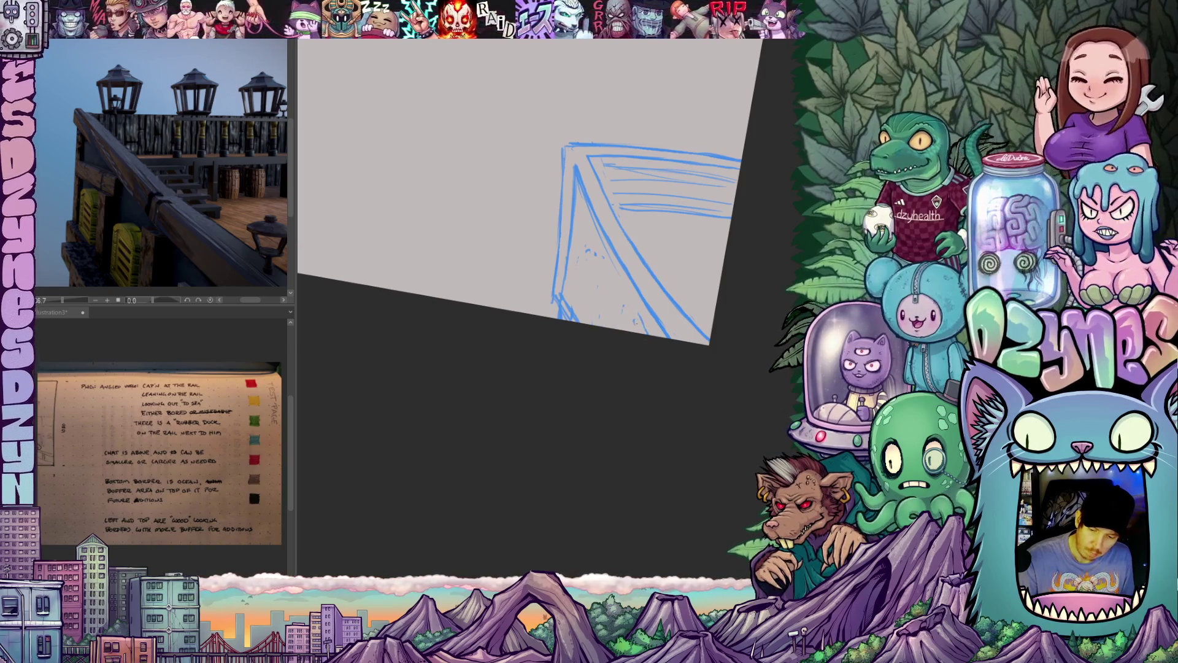
pyautogui.moveTo(629, 376); pyautogui.dragTo(631, 435)
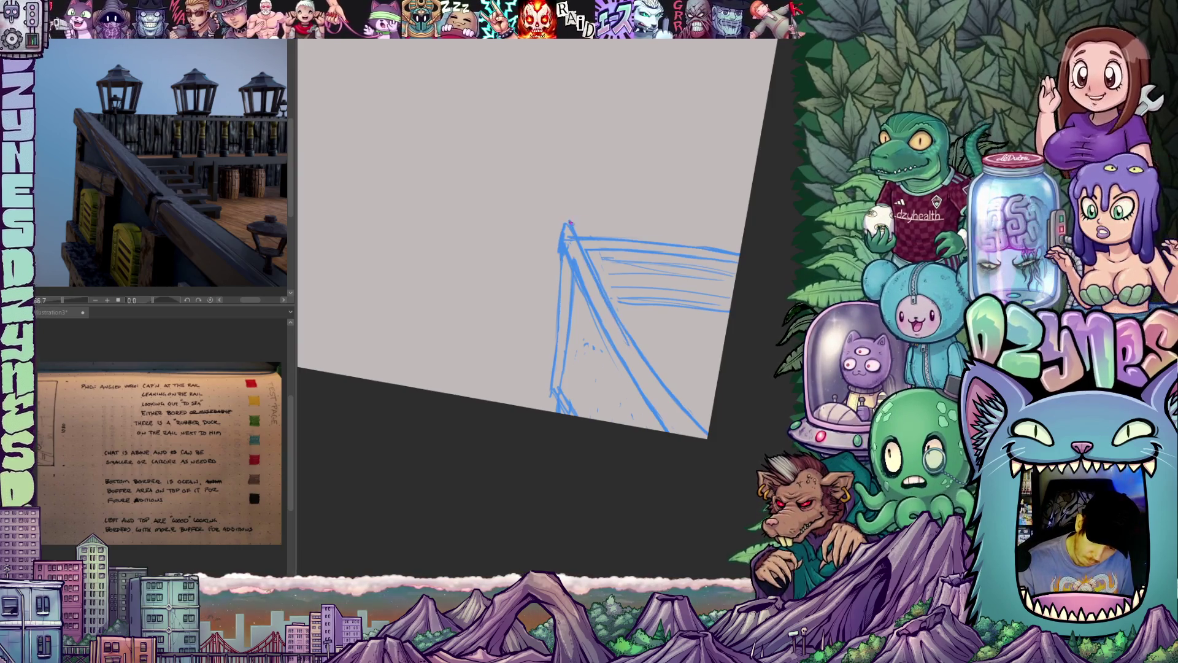
# - Strengthen and extend the blue upper rail lines of the V-shaped corner
pyautogui.moveTo(656, 386)
pyautogui.mouseDown()
pyautogui.moveTo(613, 368)
pyautogui.moveTo(576, 392)
pyautogui.mouseUp()
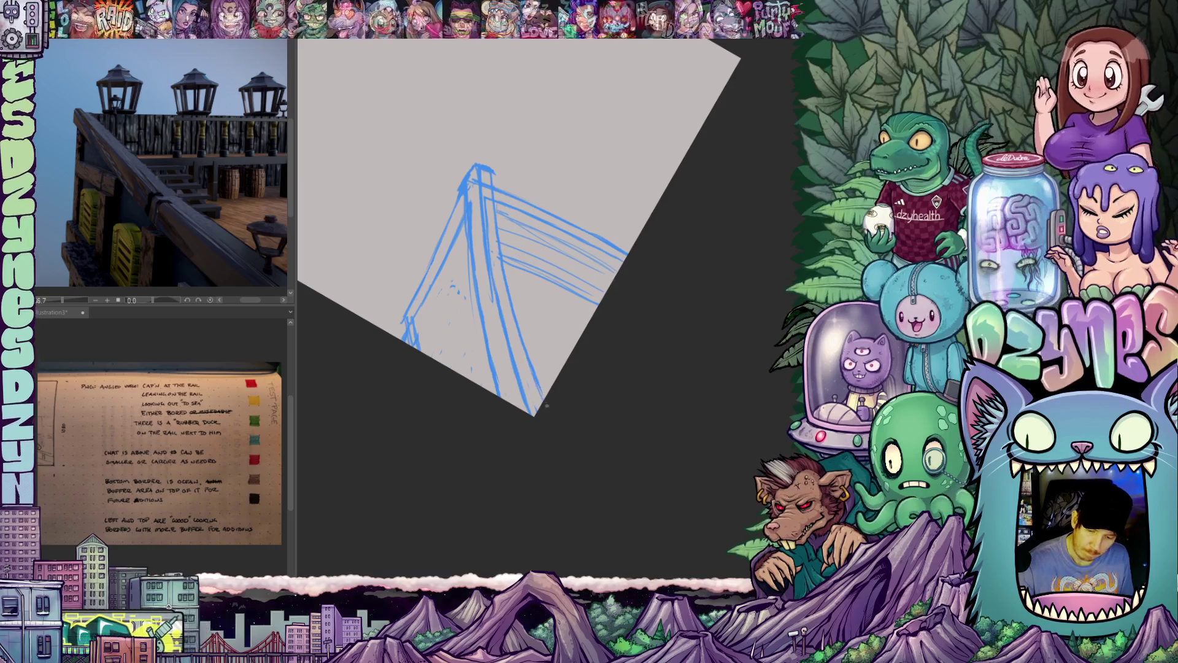
pyautogui.moveTo(548, 407)
pyautogui.mouseDown()
pyautogui.moveTo(644, 331)
pyautogui.moveTo(716, 318)
pyautogui.moveTo(729, 339)
pyautogui.mouseUp()
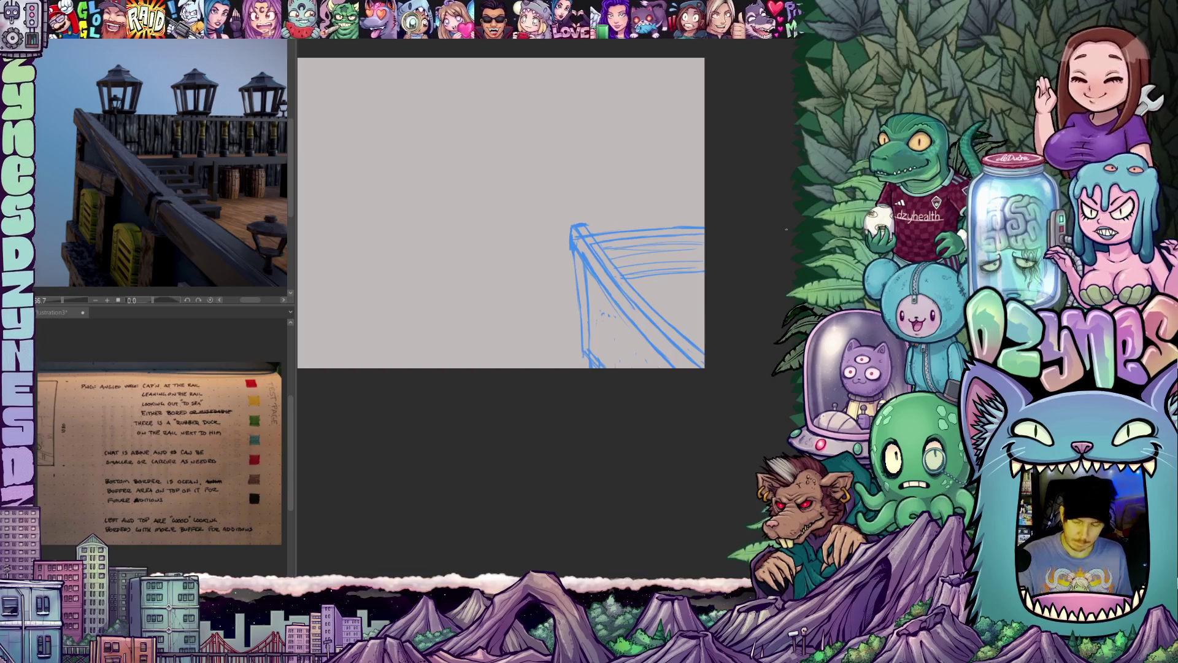
pyautogui.moveTo(673, 341); pyautogui.dragTo(633, 319)
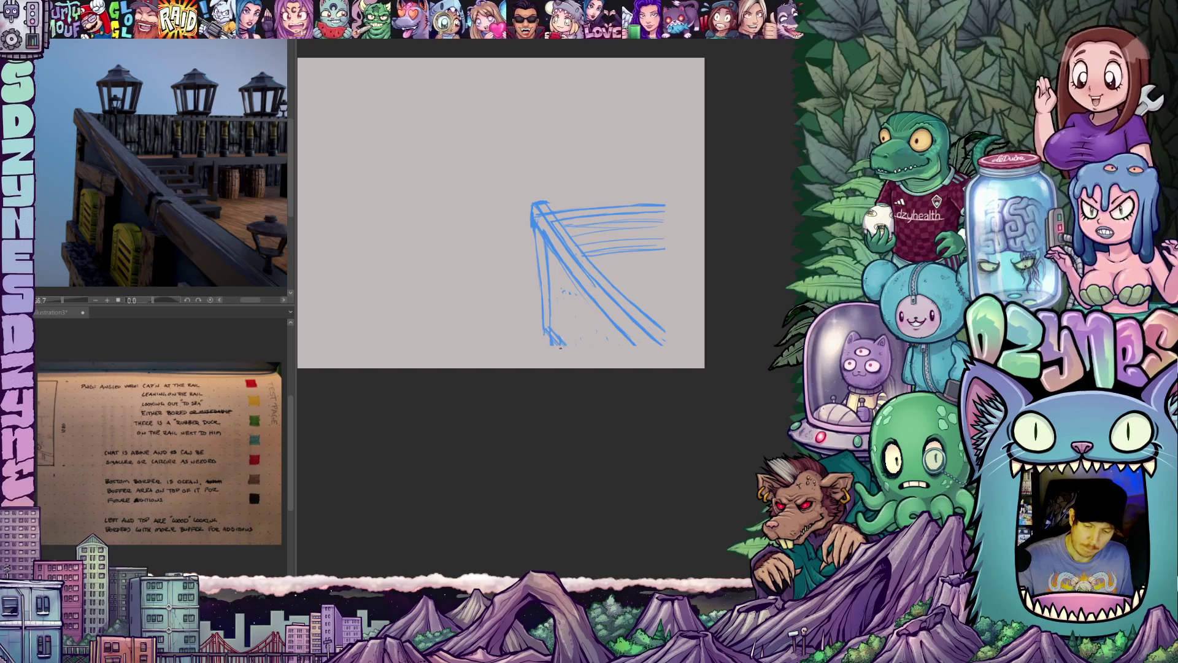
pyautogui.press('-')
pyautogui.press('-')
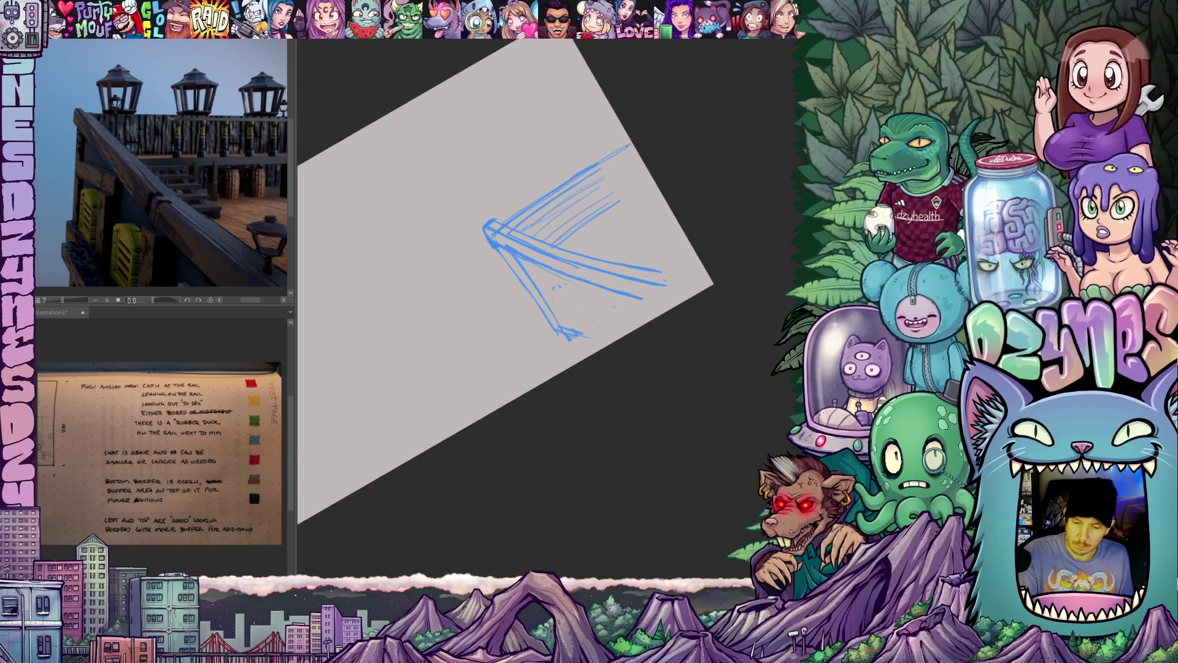
pyautogui.moveTo(582, 166); pyautogui.dragTo(632, 144)
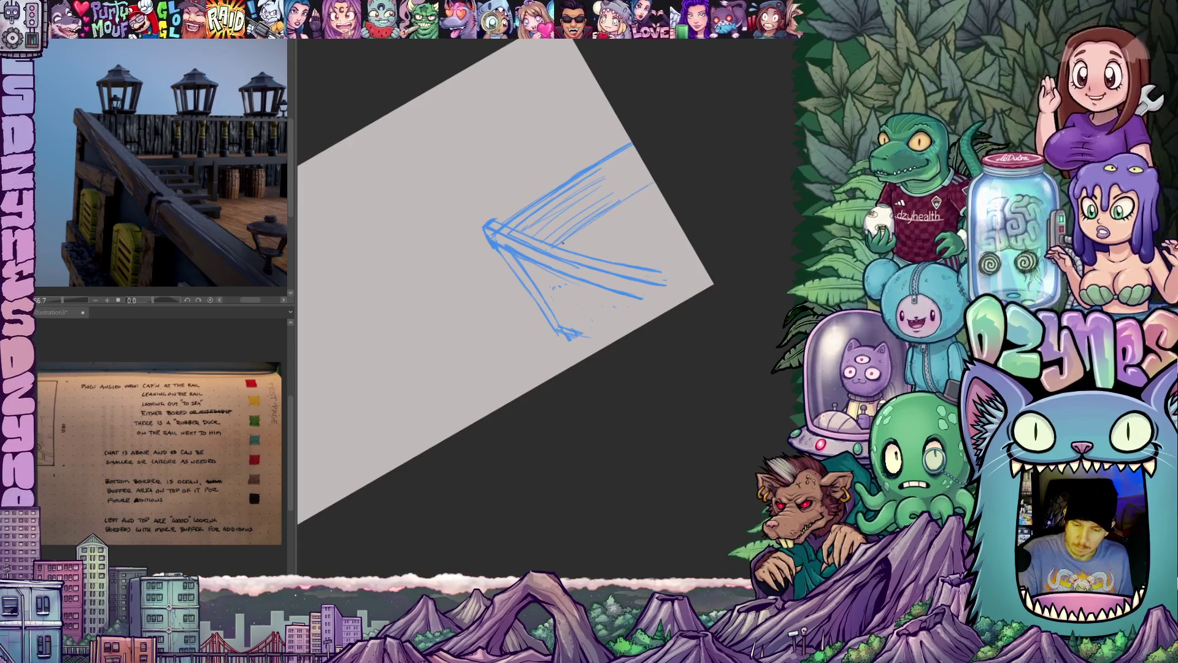
pyautogui.moveTo(565, 246); pyautogui.dragTo(656, 183)
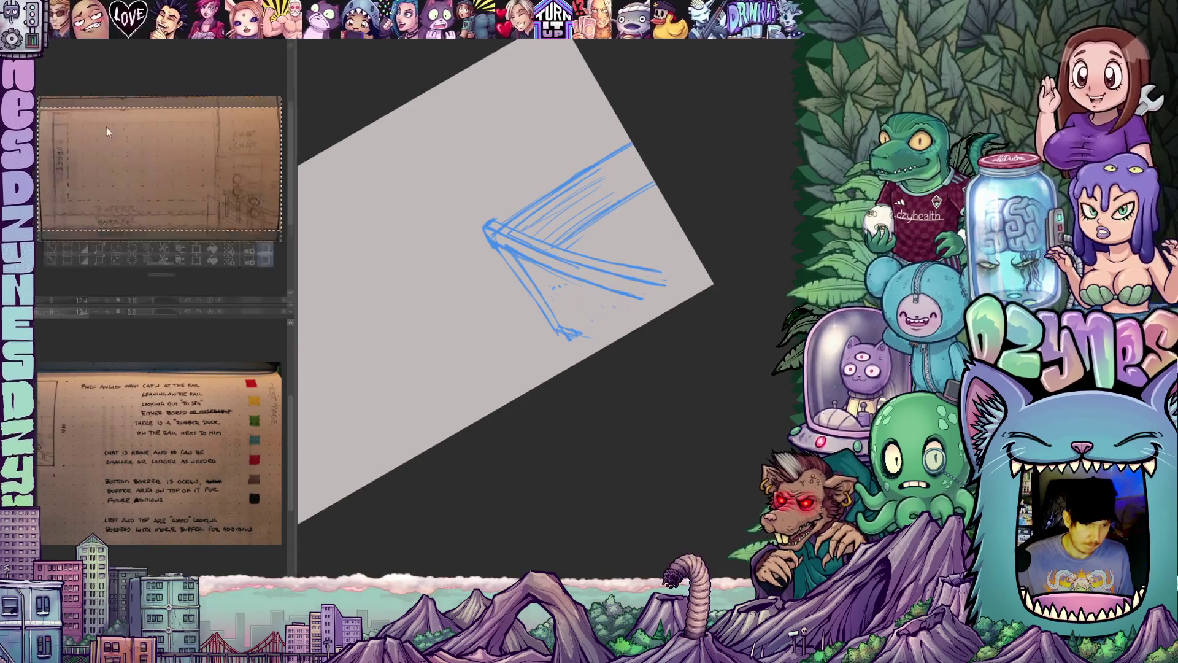
# - Show the Illustration2 3D ship render as reference and add another blue rail line
pyautogui.click(119, 314)
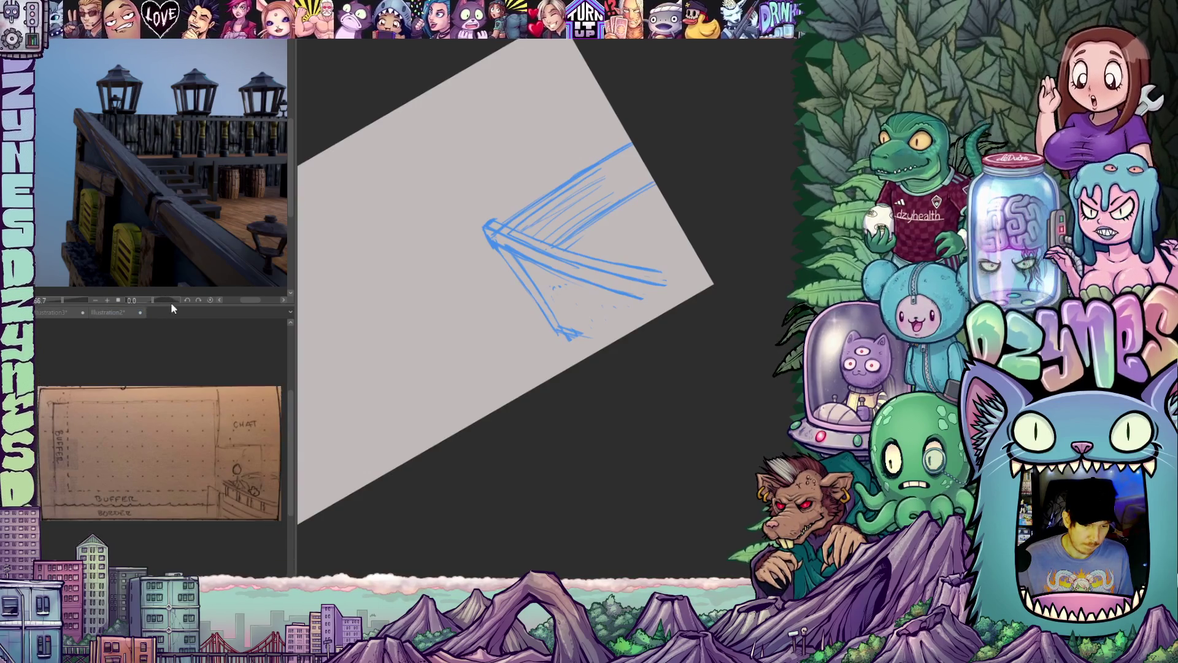
pyautogui.moveTo(171, 305); pyautogui.dragTo(171, 295)
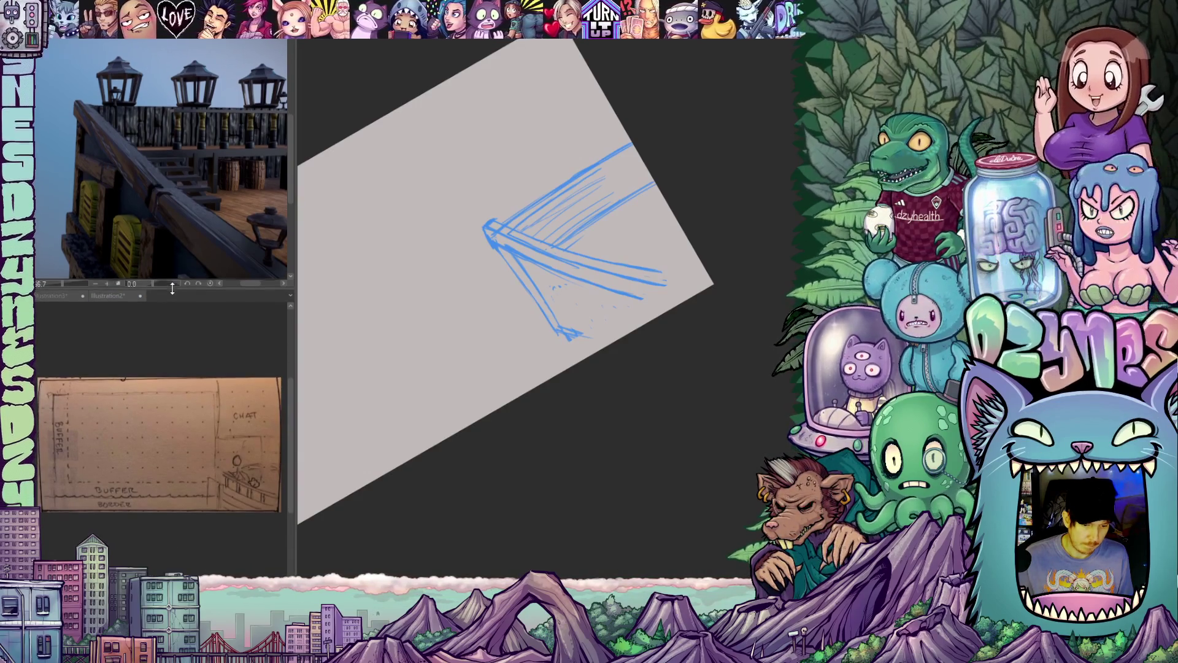
pyautogui.moveTo(615, 287); pyautogui.dragTo(617, 286)
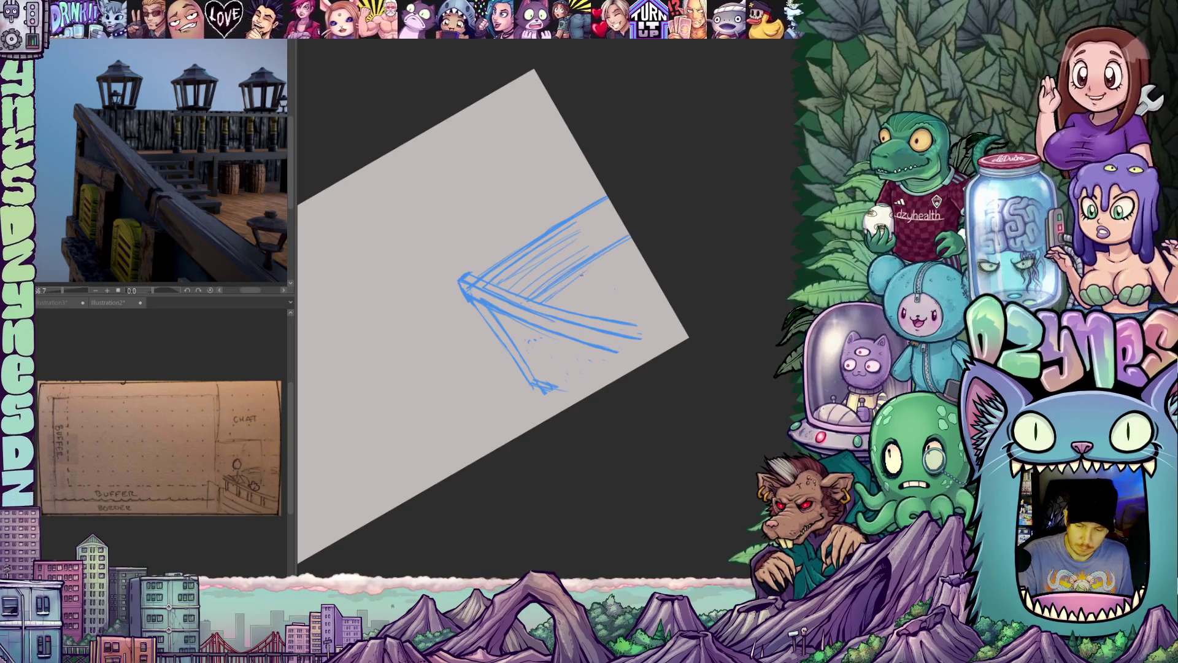
pyautogui.moveTo(548, 312); pyautogui.dragTo(641, 253)
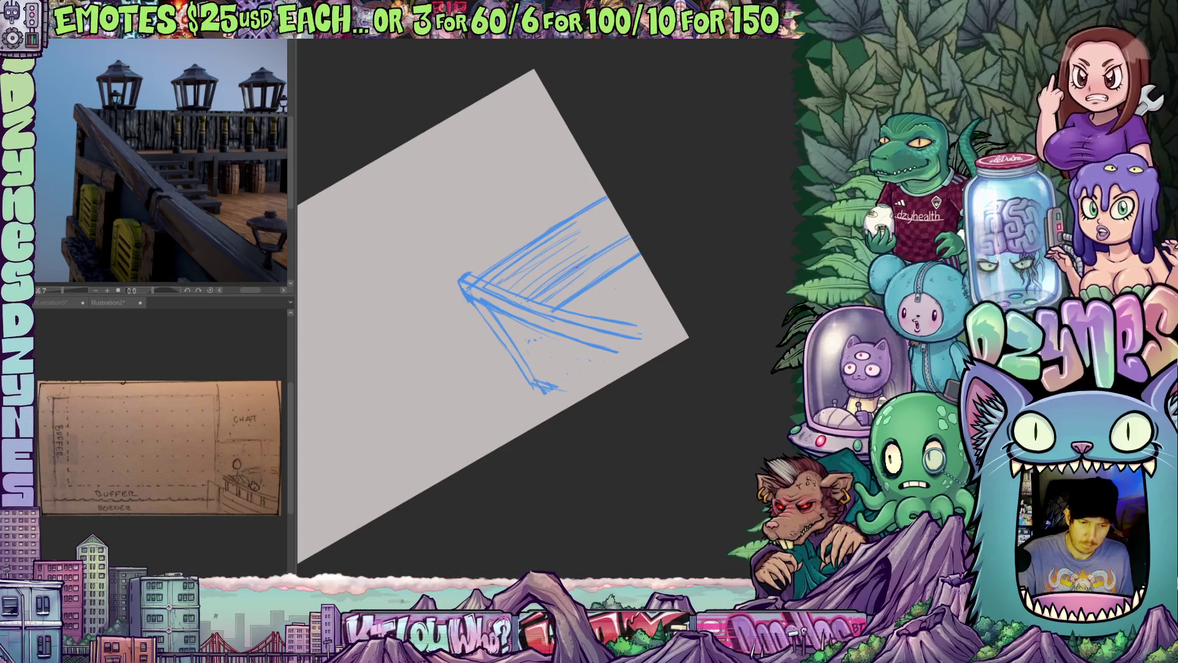
# - Rotate the canvas back to nearly upright and switch the drawing colour to red
pyautogui.moveTo(570, 286); pyautogui.dragTo(611, 380)
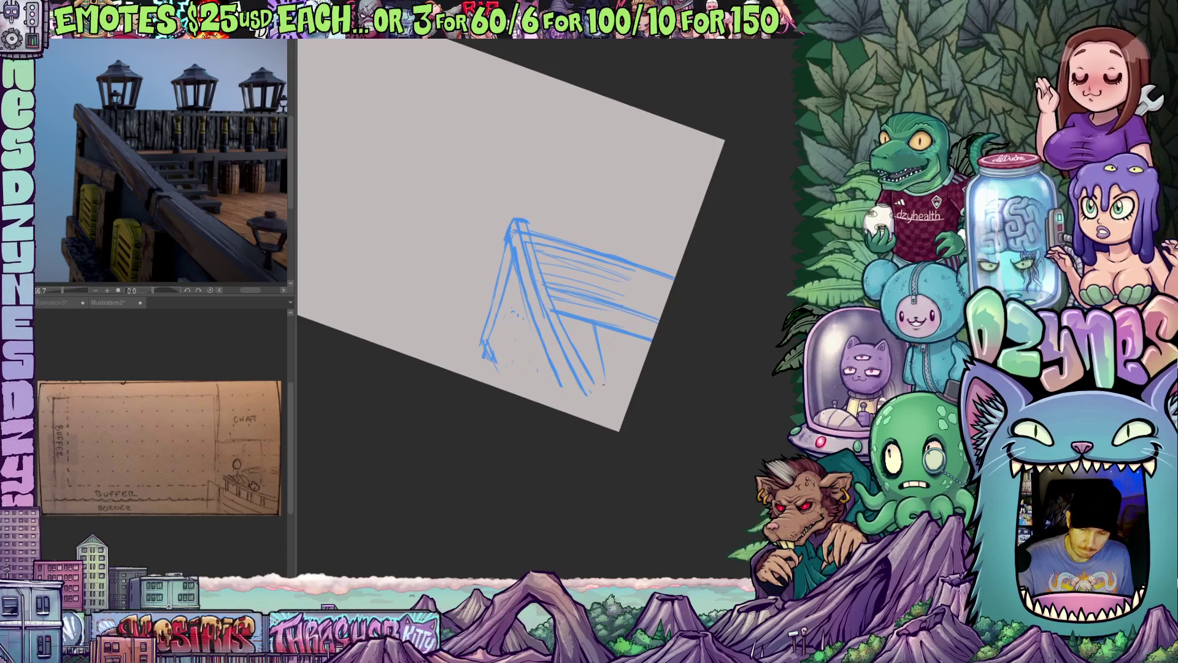
pyautogui.moveTo(668, 403)
pyautogui.mouseDown()
pyautogui.moveTo(637, 339)
pyautogui.moveTo(569, 483)
pyautogui.mouseUp()
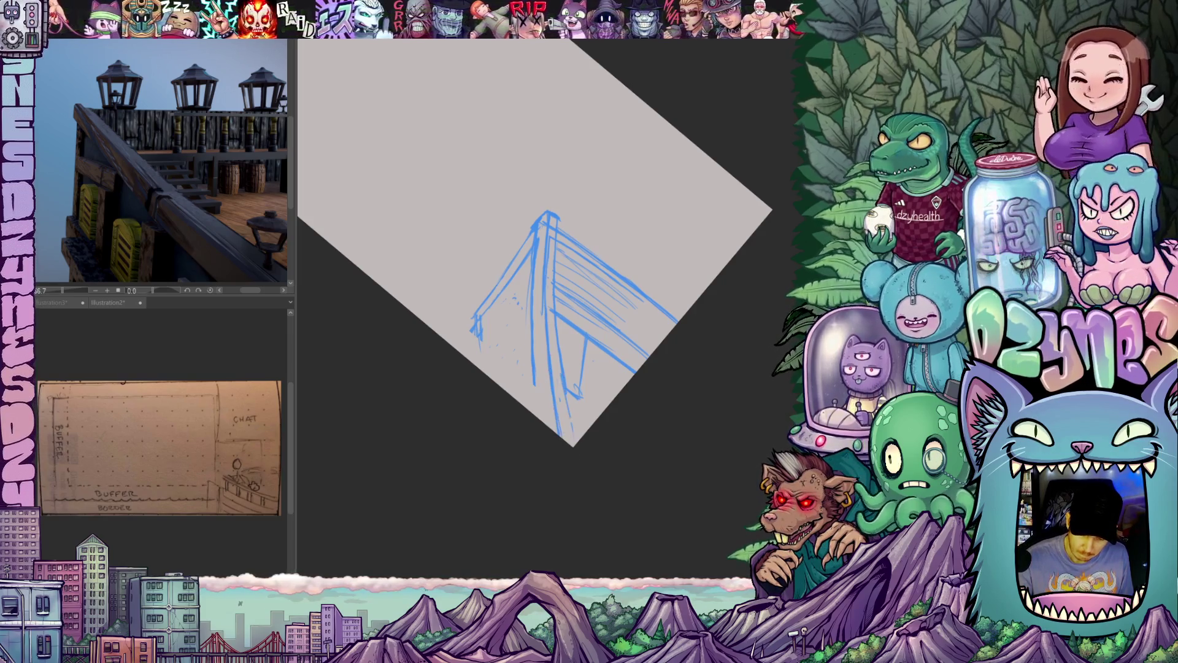
pyautogui.moveTo(571, 481)
pyautogui.mouseDown()
pyautogui.moveTo(688, 390)
pyautogui.moveTo(657, 377)
pyautogui.mouseUp()
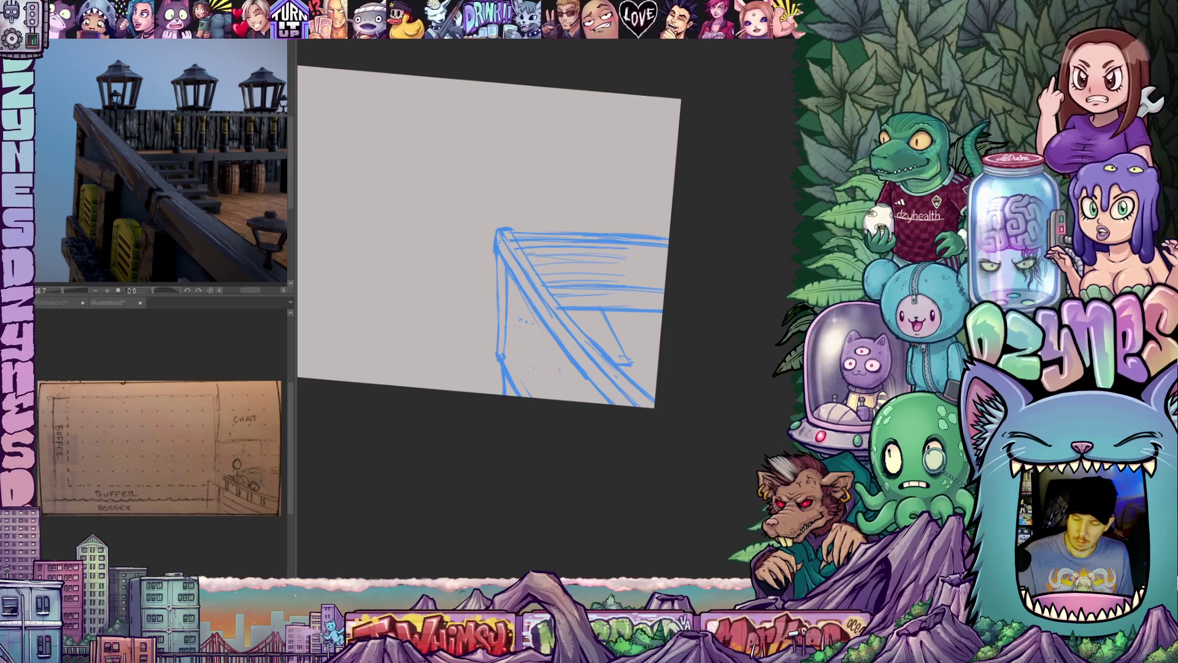
pyautogui.moveTo(414, 399); pyautogui.dragTo(414, 360)
# - Confirm red EC3E41 and rough in the figure's oval head and right side on the rail
pyautogui.click(531, 326)
pyautogui.moveTo(601, 227); pyautogui.dragTo(598, 288)
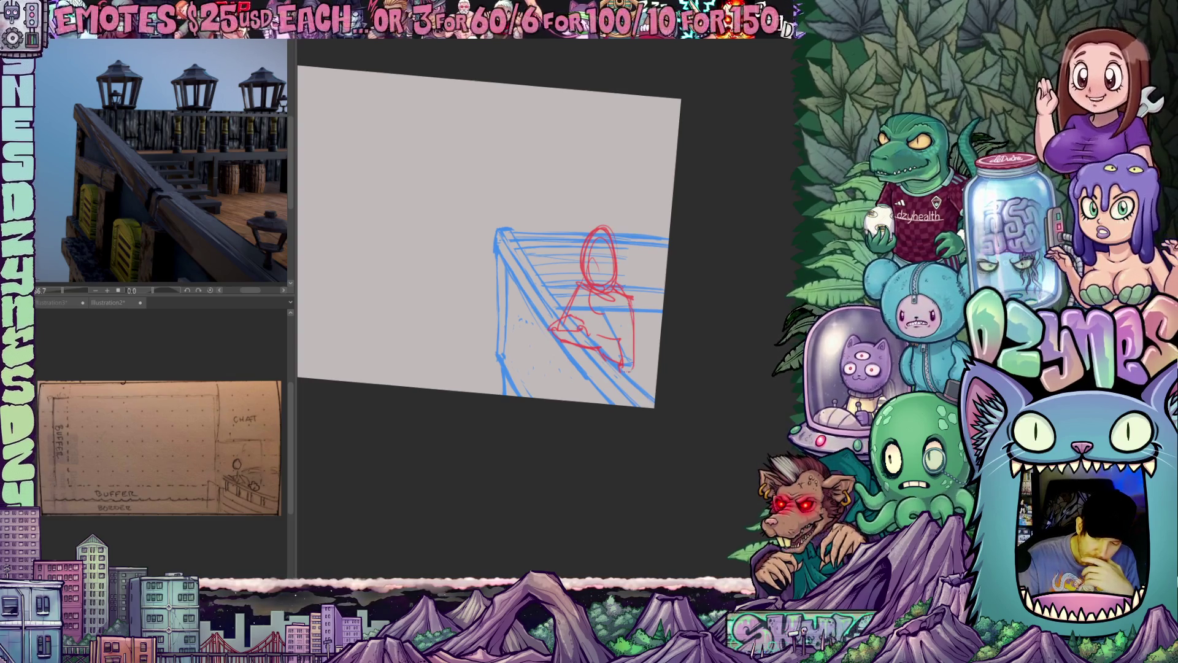
pyautogui.moveTo(634, 301)
pyautogui.mouseDown()
pyautogui.moveTo(638, 383)
pyautogui.moveTo(626, 353)
pyautogui.mouseUp()
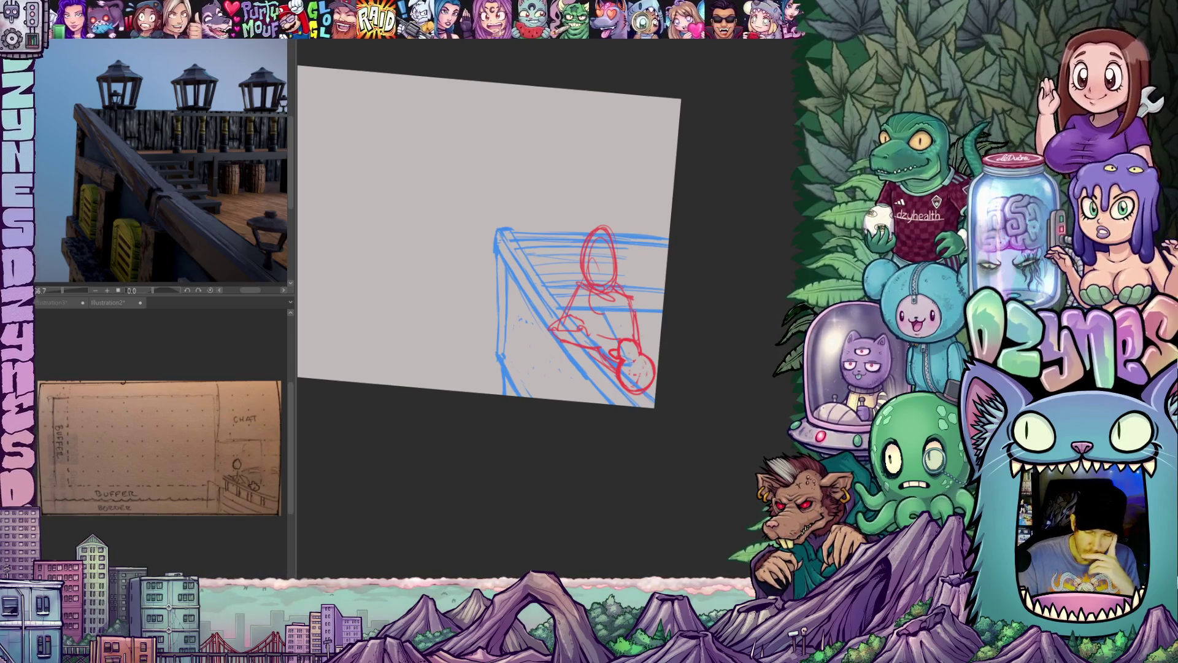
pyautogui.moveTo(687, 400)
pyautogui.mouseDown()
pyautogui.moveTo(702, 384)
pyautogui.moveTo(637, 397)
pyautogui.moveTo(649, 465)
pyautogui.moveTo(716, 395)
pyautogui.mouseUp()
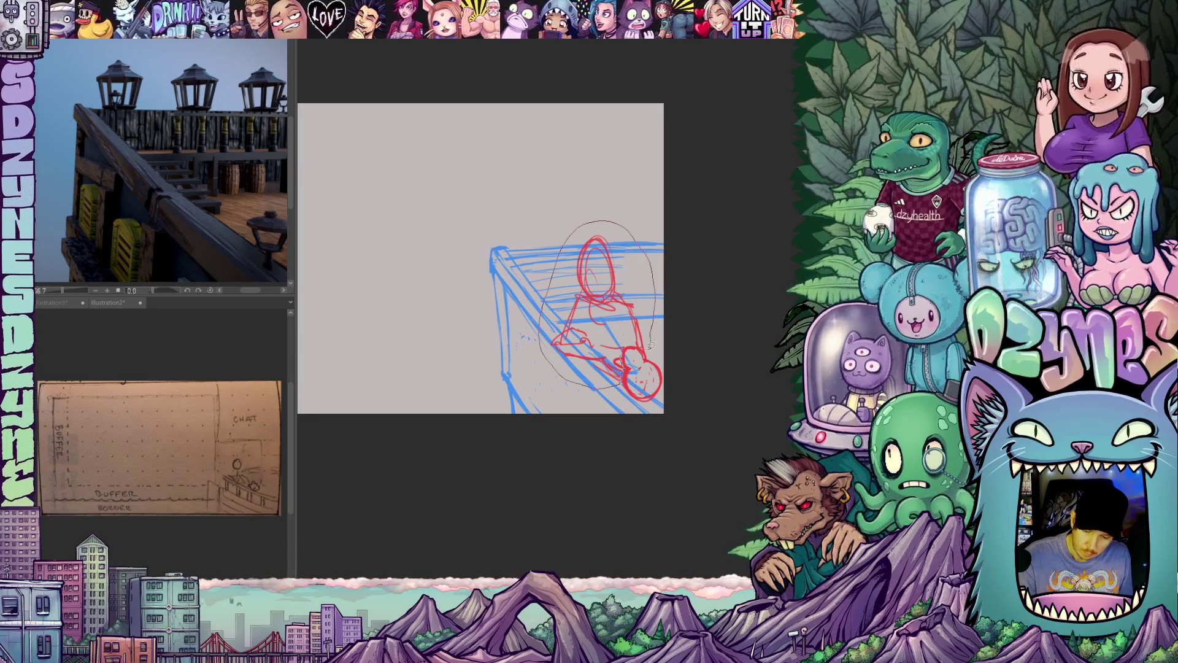
# - Lasso the red figure, enlarge it and nudge it up-right, then deselect
pyautogui.moveTo(623, 348); pyautogui.dragTo(632, 359)
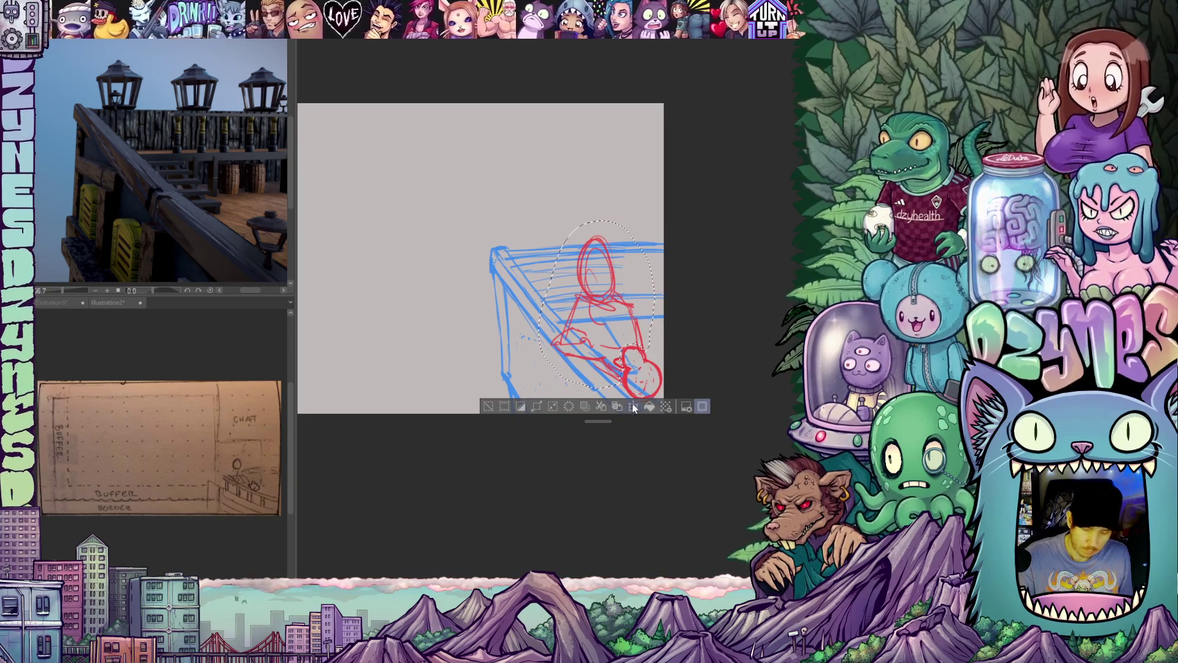
pyautogui.click(634, 407)
pyautogui.moveTo(551, 227); pyautogui.dragTo(528, 203)
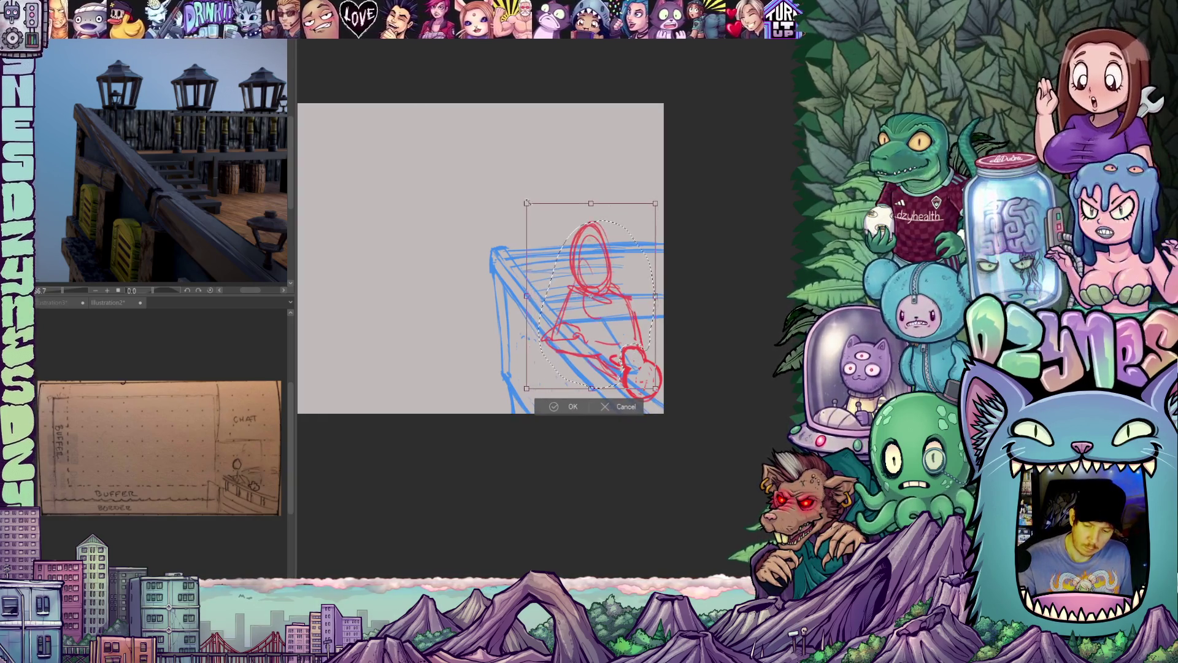
pyautogui.moveTo(641, 335); pyautogui.dragTo(644, 332)
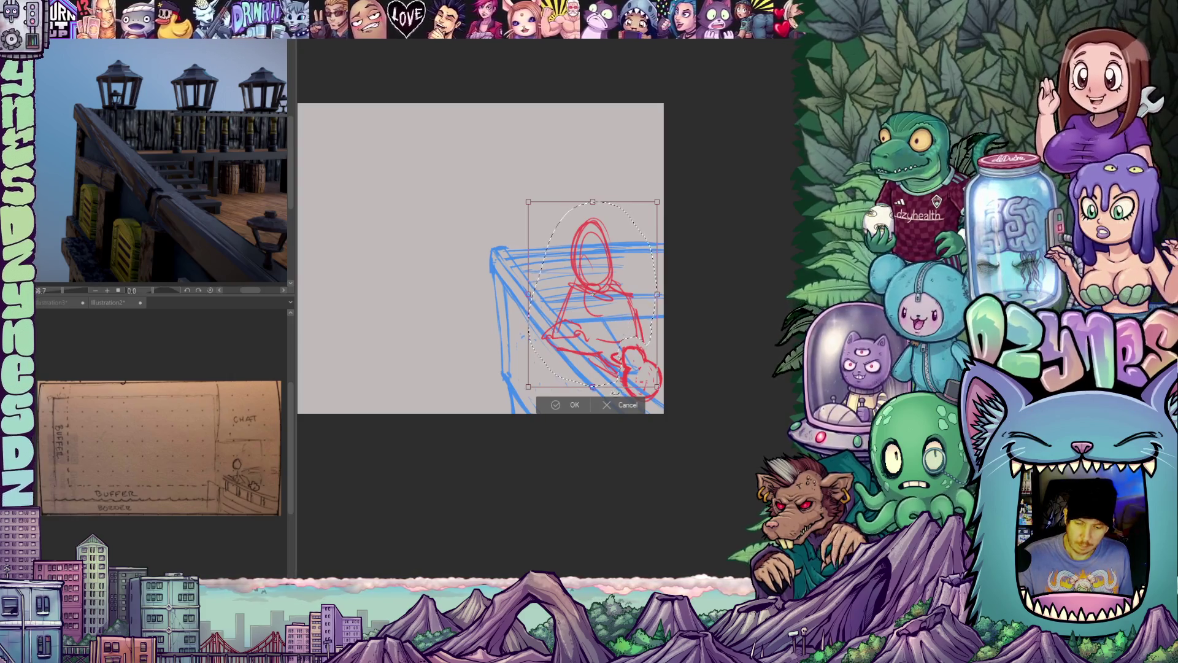
pyautogui.click(574, 405)
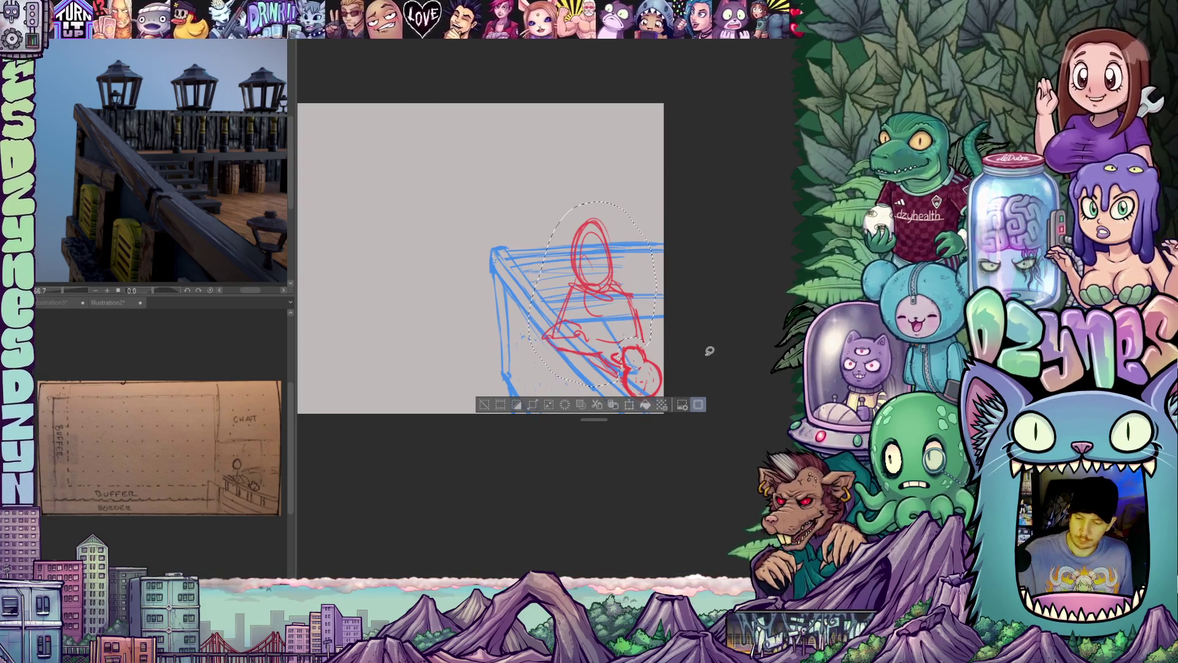
pyautogui.hotkey('ctrl', 'd')
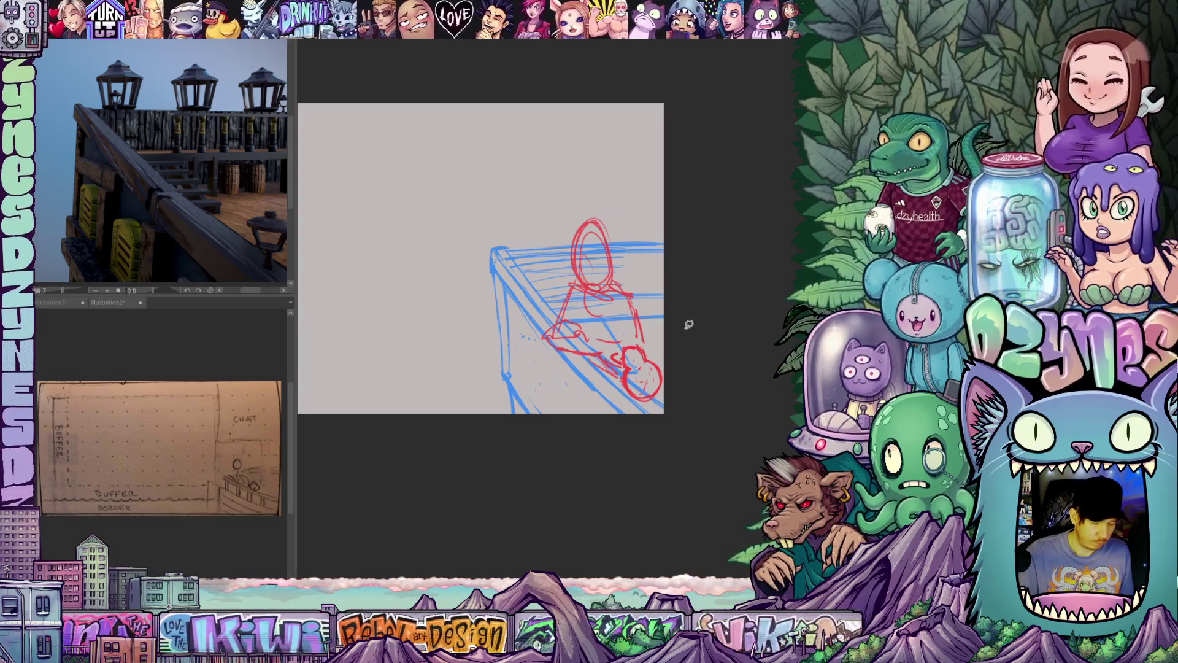
# - Lasso the whole rail-and-figure sketch and scale it down toward the bottom-right
pyautogui.moveTo(472, 227)
pyautogui.mouseDown()
pyautogui.moveTo(712, 414)
pyautogui.moveTo(476, 222)
pyautogui.mouseUp()
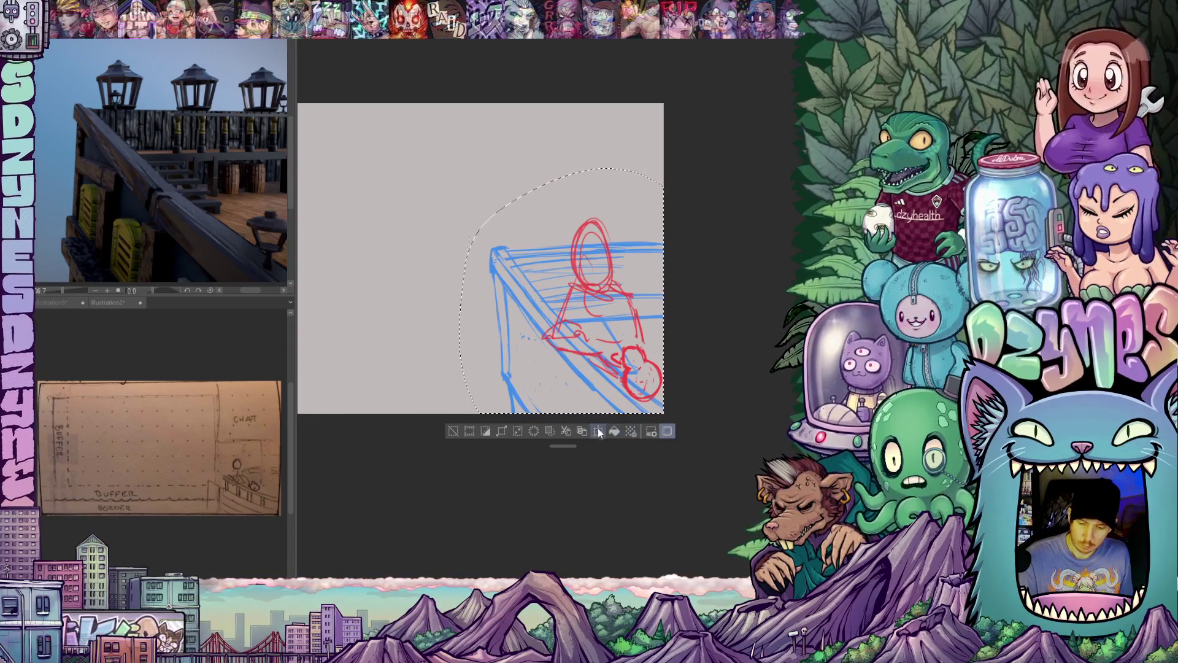
pyautogui.click(624, 432)
pyautogui.moveTo(460, 168); pyautogui.dragTo(484, 197)
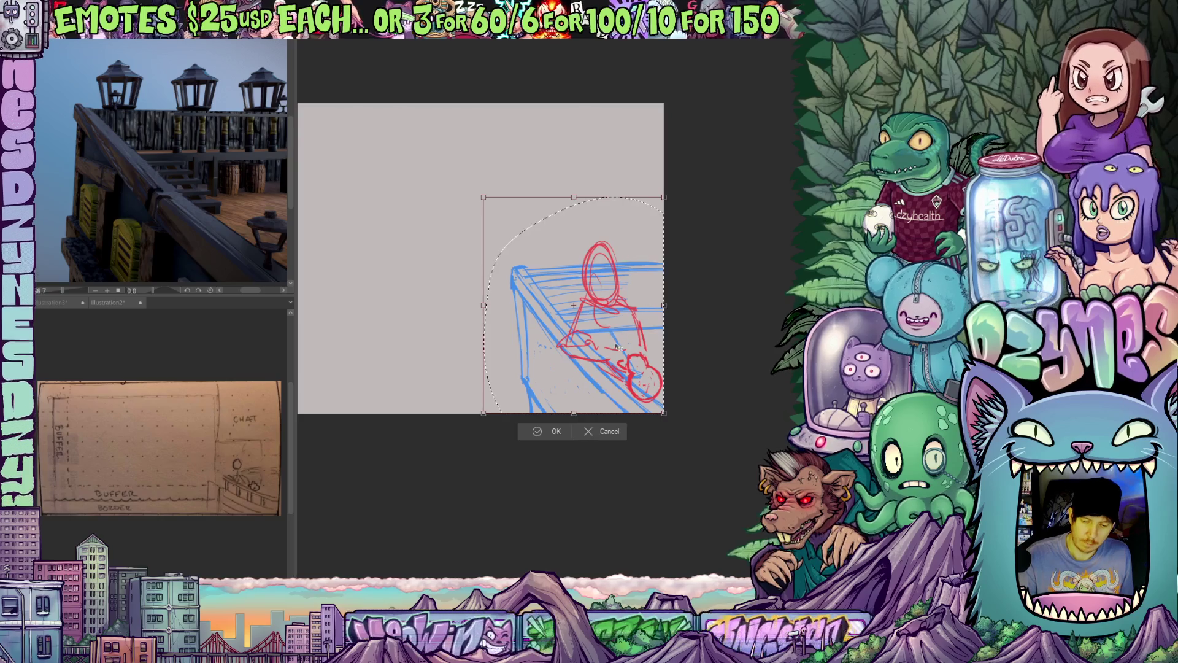
pyautogui.scroll(-2, 712, 334)
pyautogui.click(552, 430)
pyautogui.moveTo(598, 484)
pyautogui.mouseDown()
pyautogui.moveTo(662, 478)
pyautogui.moveTo(586, 486)
pyautogui.mouseUp()
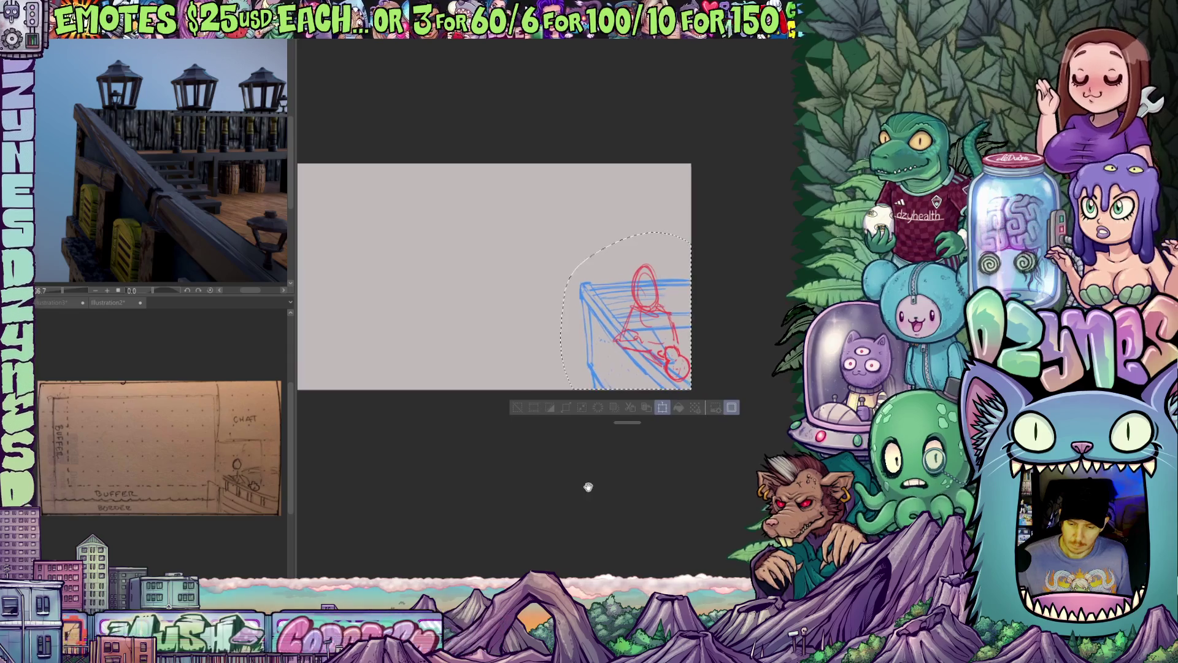
# - Shrink the sketch further, fit it into the lower-right corner, and deselect
pyautogui.hotkey('ctrl', 't')
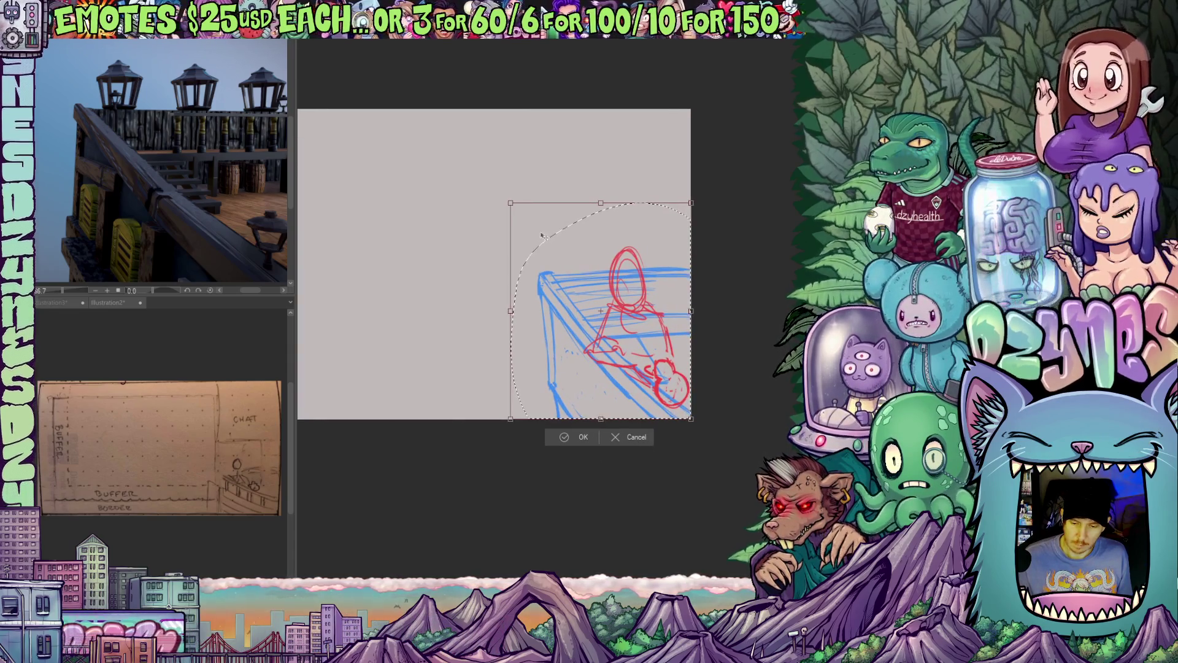
pyautogui.moveTo(510, 202); pyautogui.dragTo(519, 217)
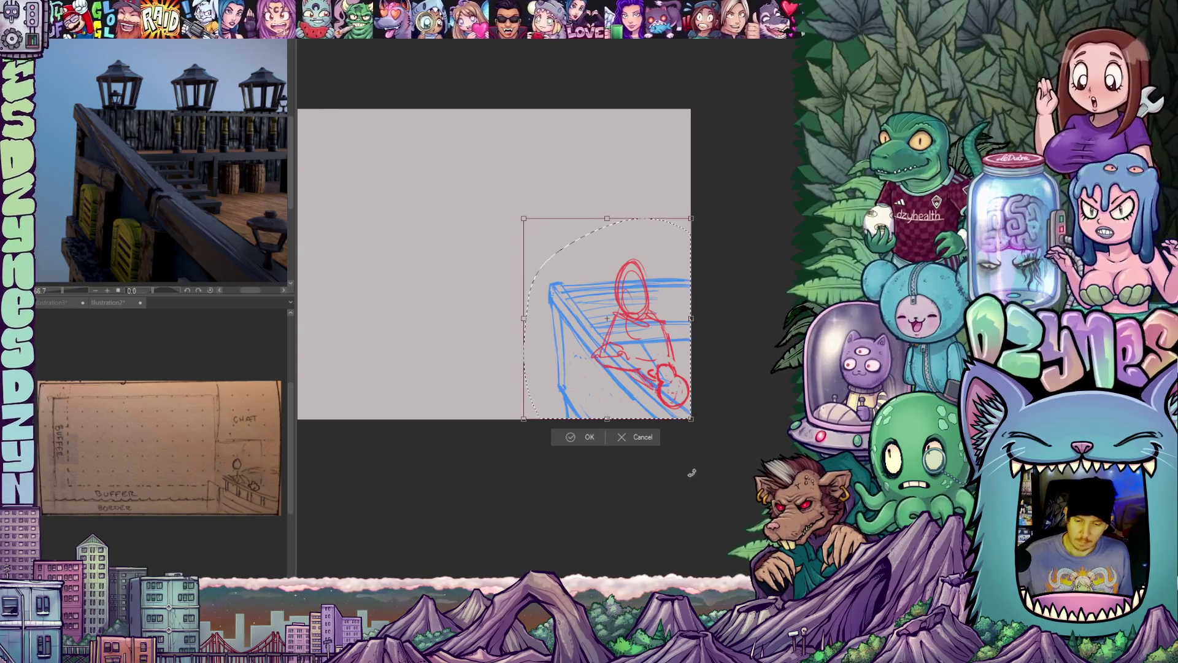
pyautogui.scroll(-1, 593, 495)
pyautogui.press('Return')
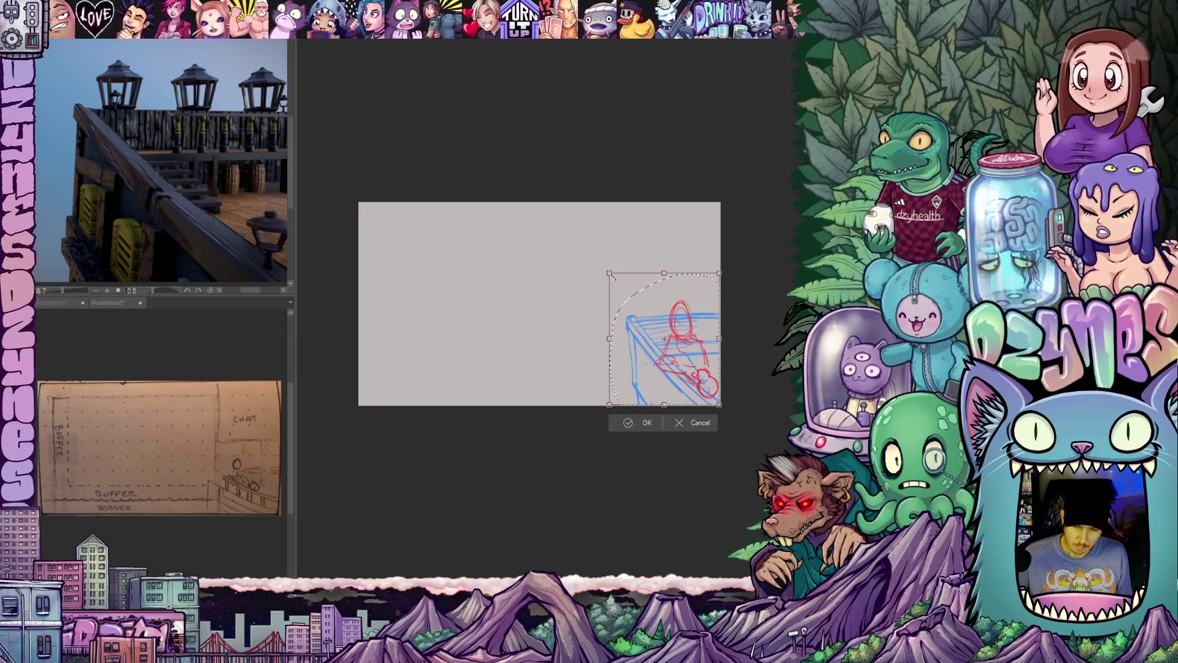
pyautogui.moveTo(609, 273); pyautogui.dragTo(618, 298)
pyautogui.moveTo(656, 346); pyautogui.dragTo(645, 344)
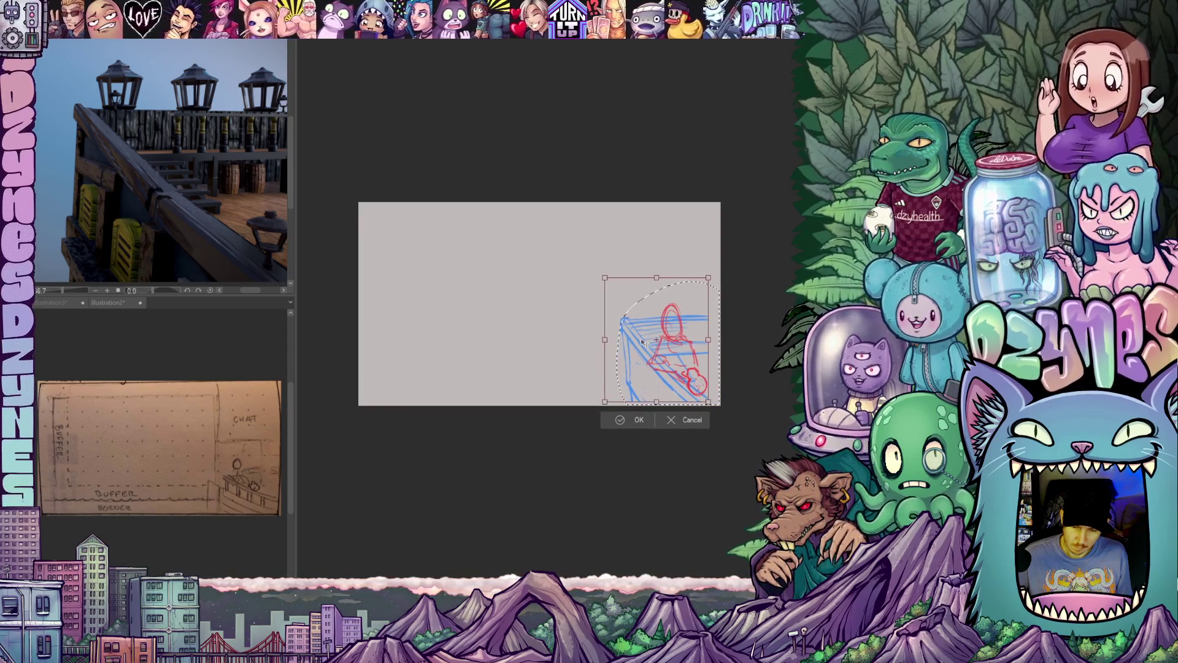
pyautogui.moveTo(605, 278); pyautogui.dragTo(608, 284)
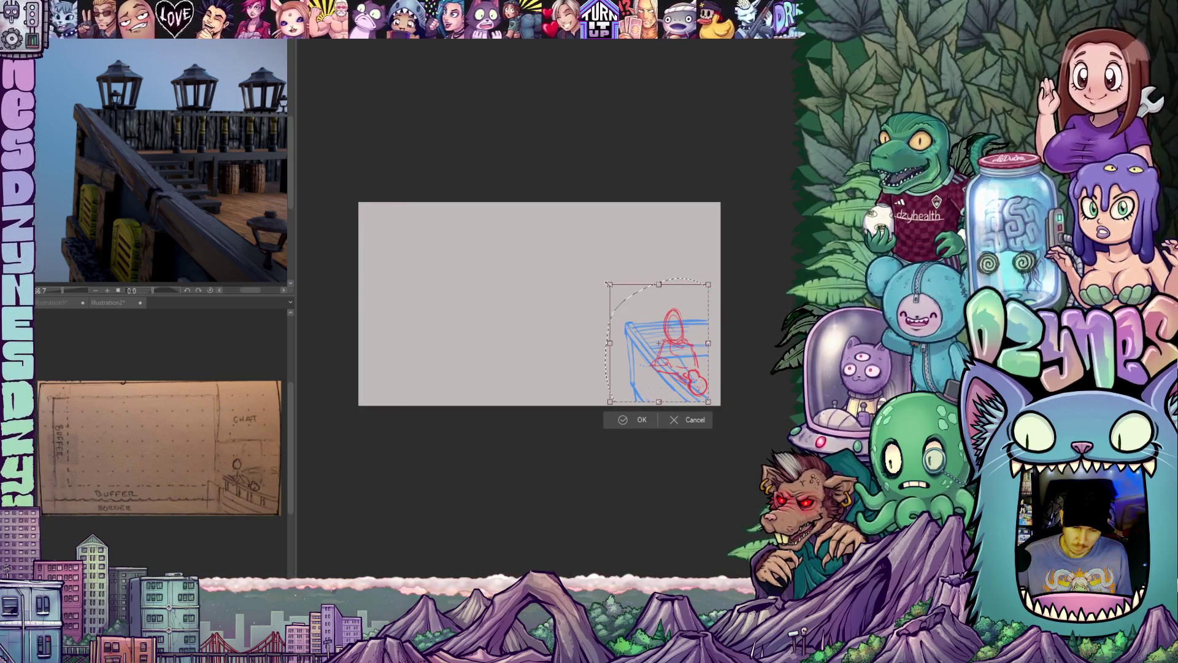
pyautogui.moveTo(642, 343); pyautogui.dragTo(646, 343)
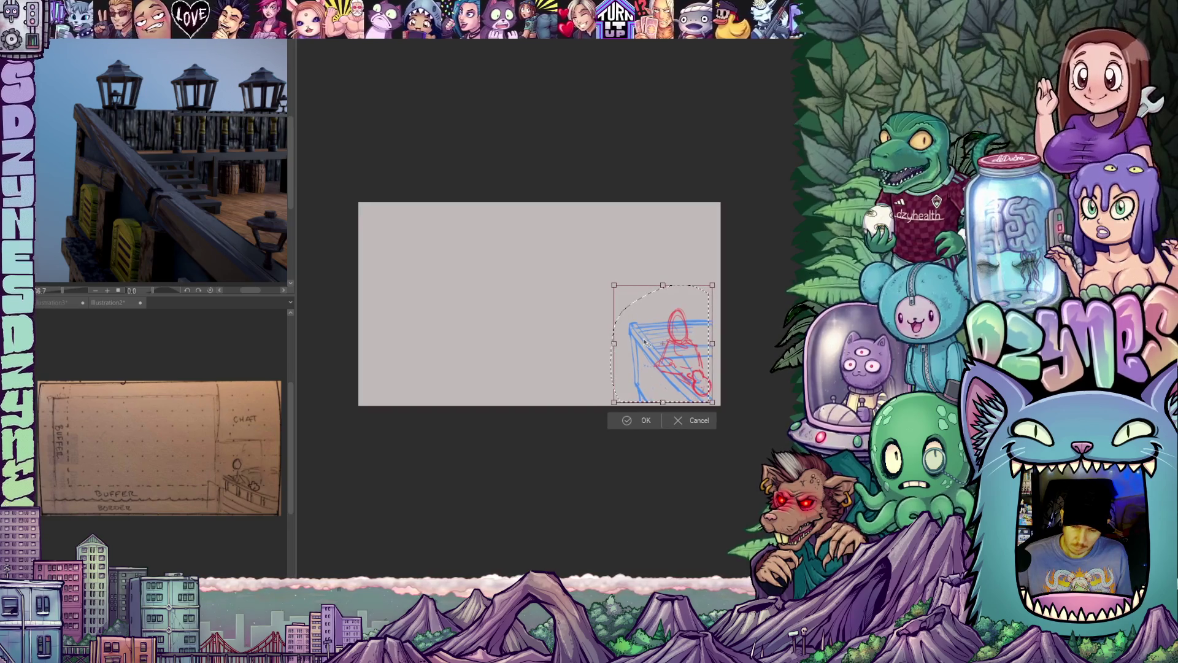
pyautogui.click(643, 417)
pyautogui.scroll(2, 747, 357)
pyautogui.moveTo(747, 358); pyautogui.dragTo(691, 302)
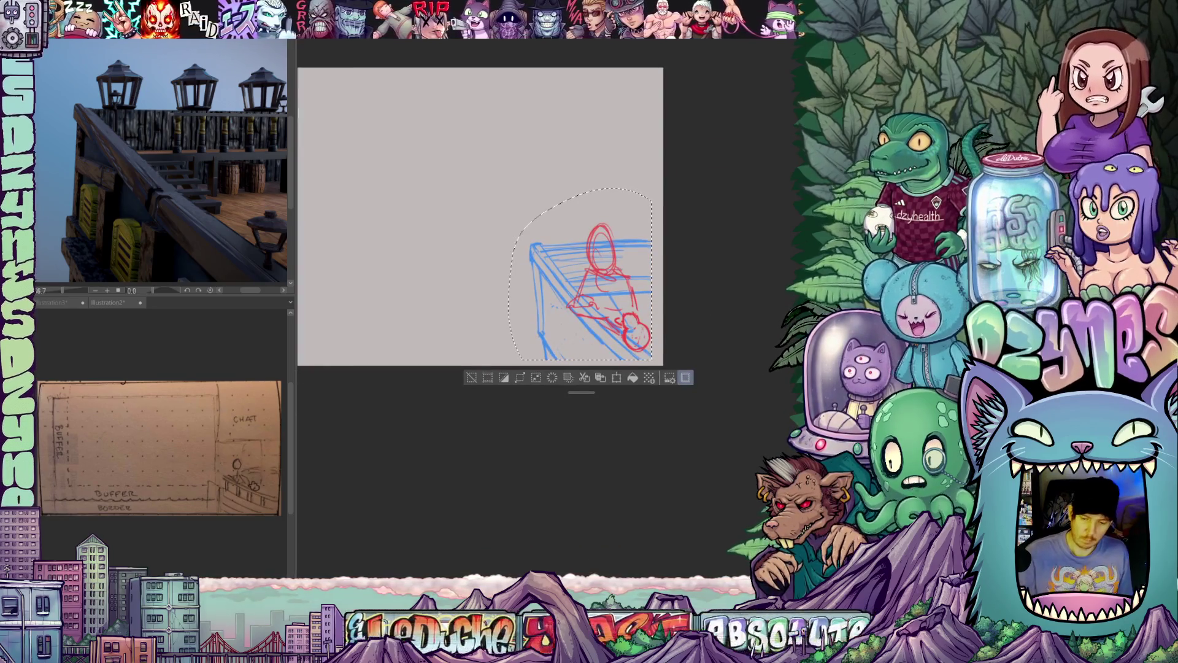
pyautogui.hotkey('ctrl', 'd')
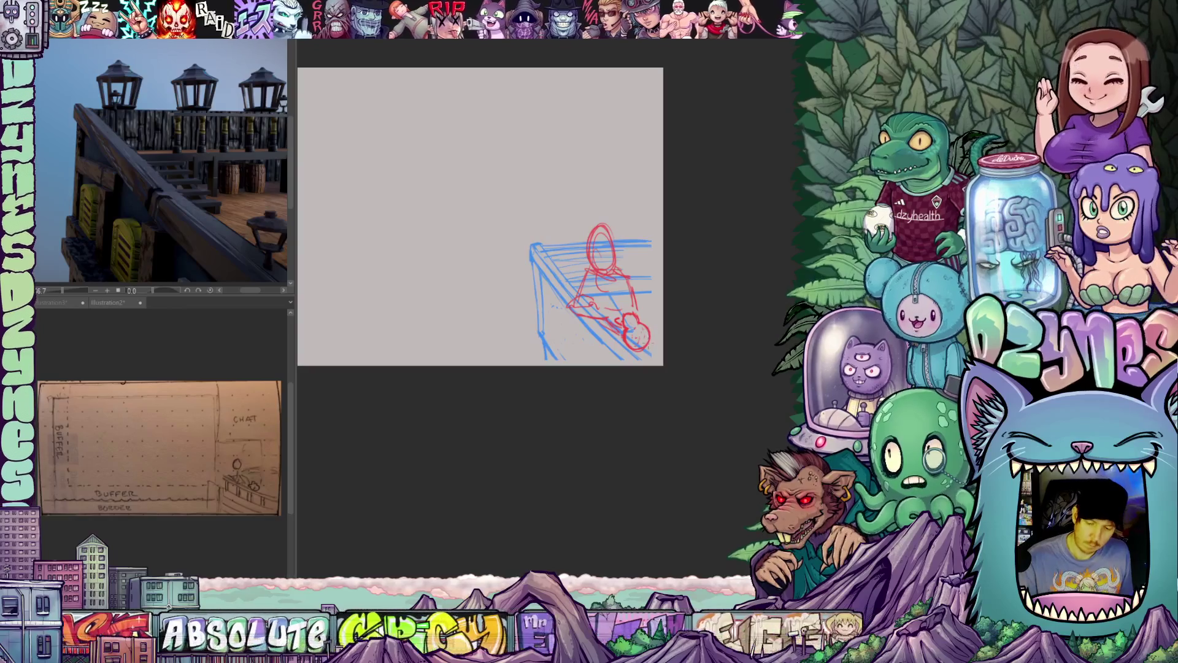
# - Rotate the view, sketch a vertical blue rail post, then rotate back toward level
pyautogui.moveTo(705, 392); pyautogui.dragTo(612, 476)
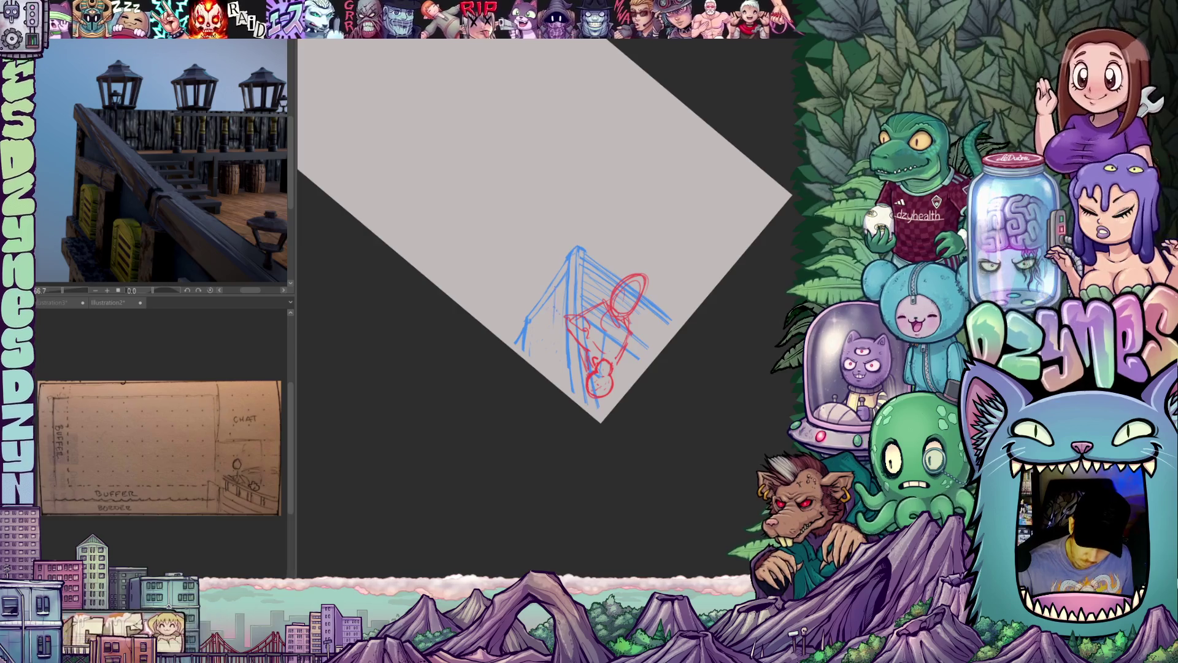
pyautogui.moveTo(556, 289); pyautogui.dragTo(554, 384)
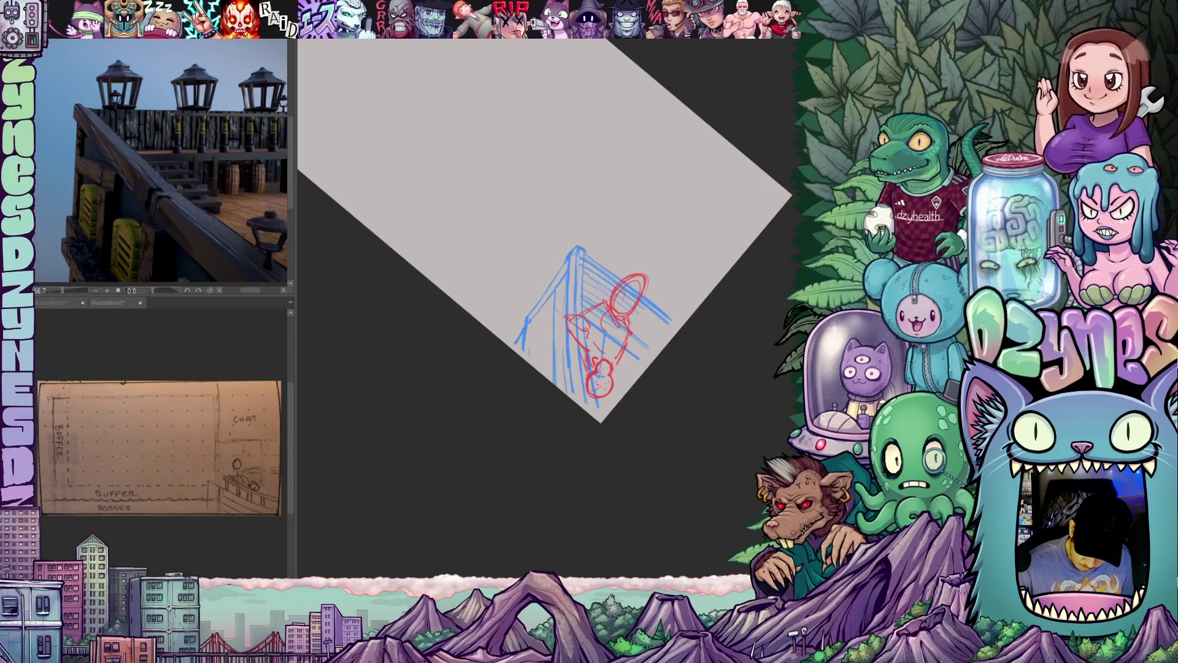
pyautogui.moveTo(679, 422)
pyautogui.mouseDown()
pyautogui.moveTo(728, 337)
pyautogui.moveTo(540, 293)
pyautogui.mouseUp()
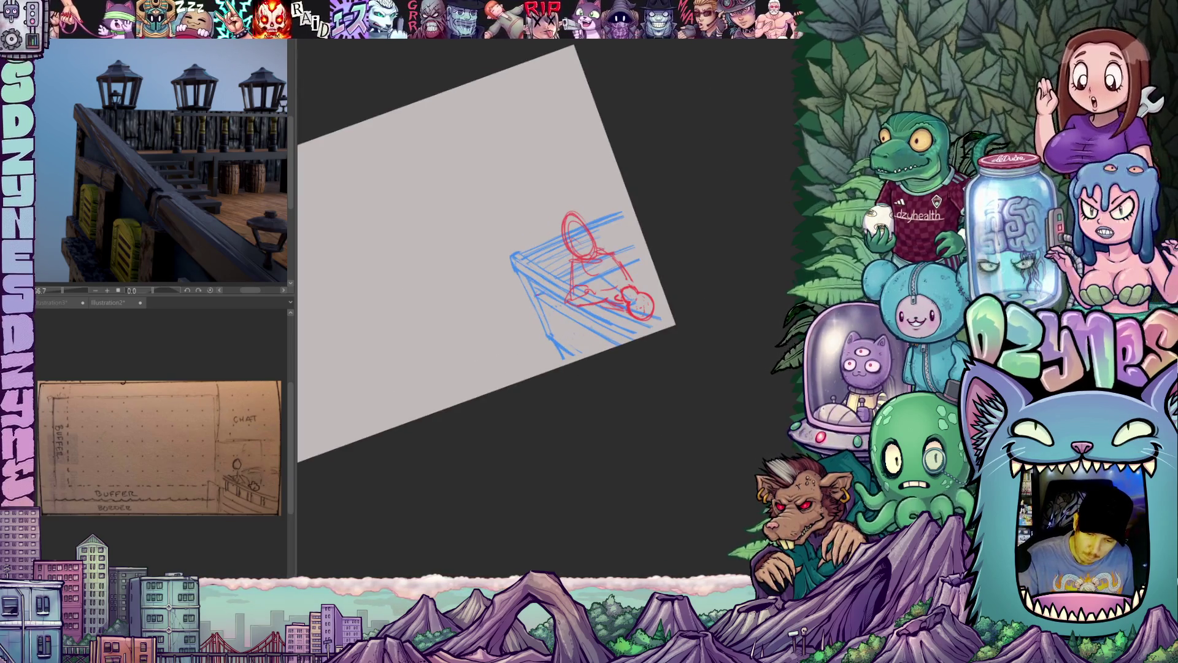
pyautogui.moveTo(724, 332); pyautogui.dragTo(700, 386)
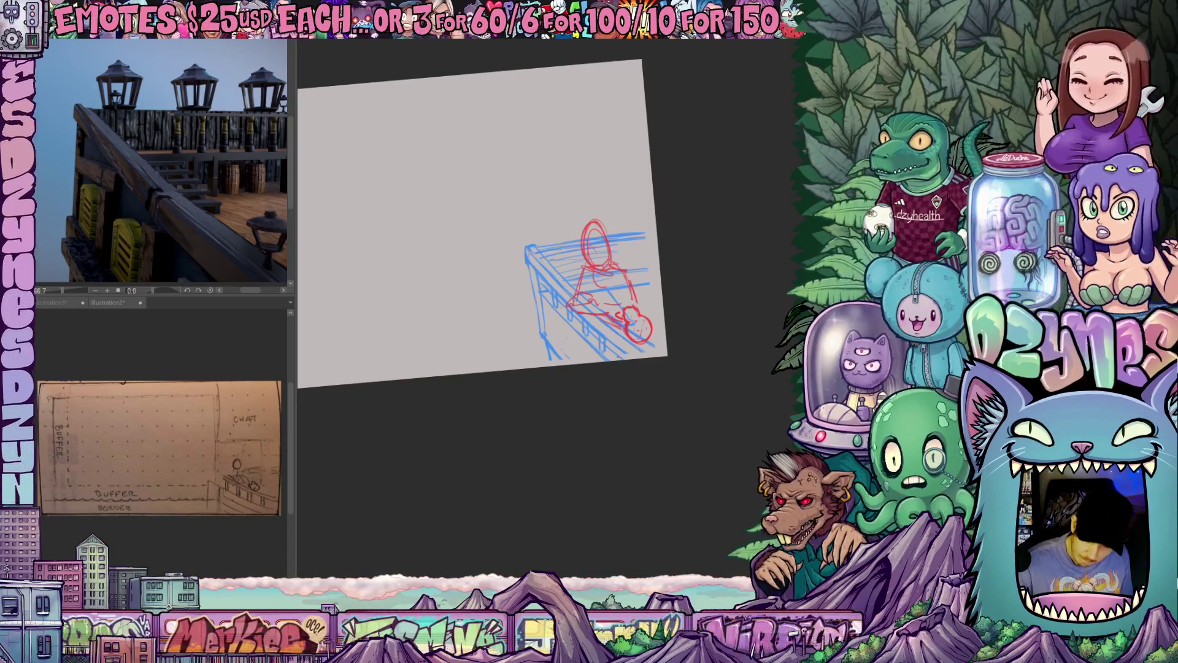
# - Pan and rotate the canvas view until the sketch sits nearly upright
pyautogui.moveTo(648, 405); pyautogui.dragTo(613, 368)
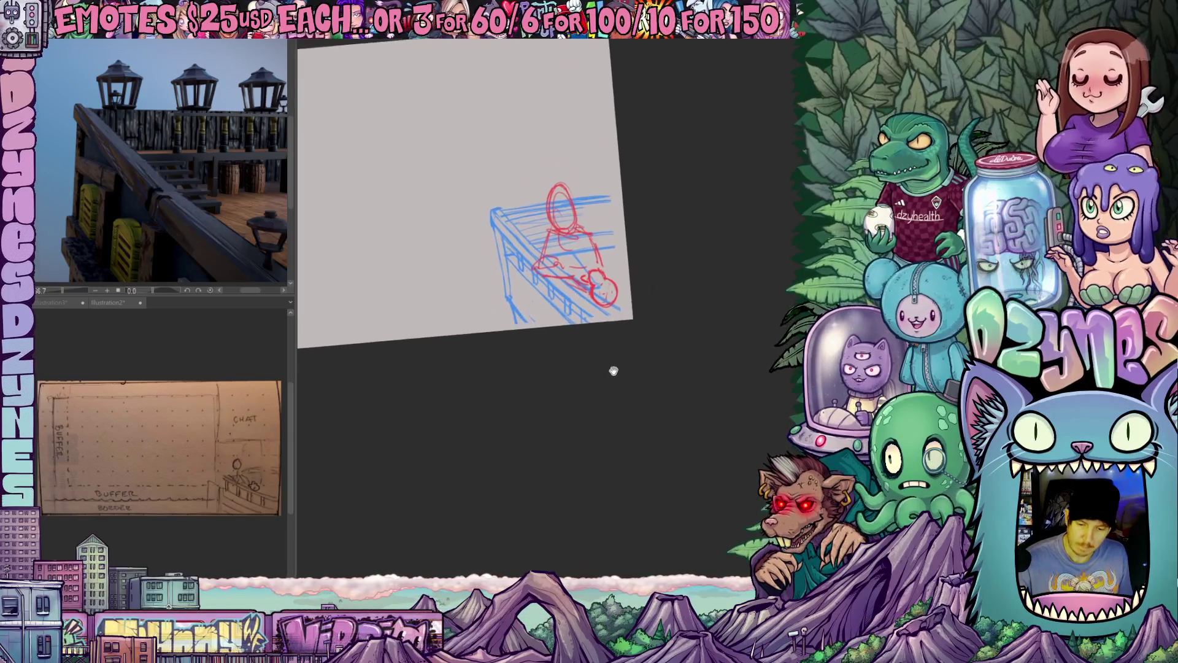
pyautogui.scroll(3, 614, 368)
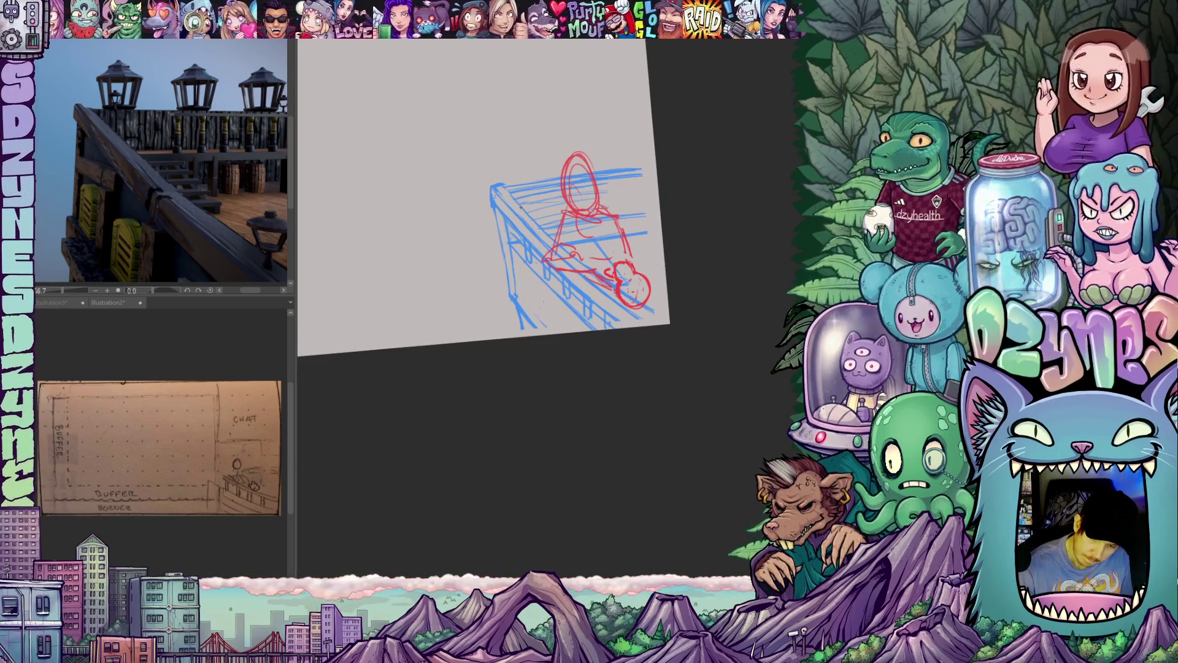
pyautogui.press('^')
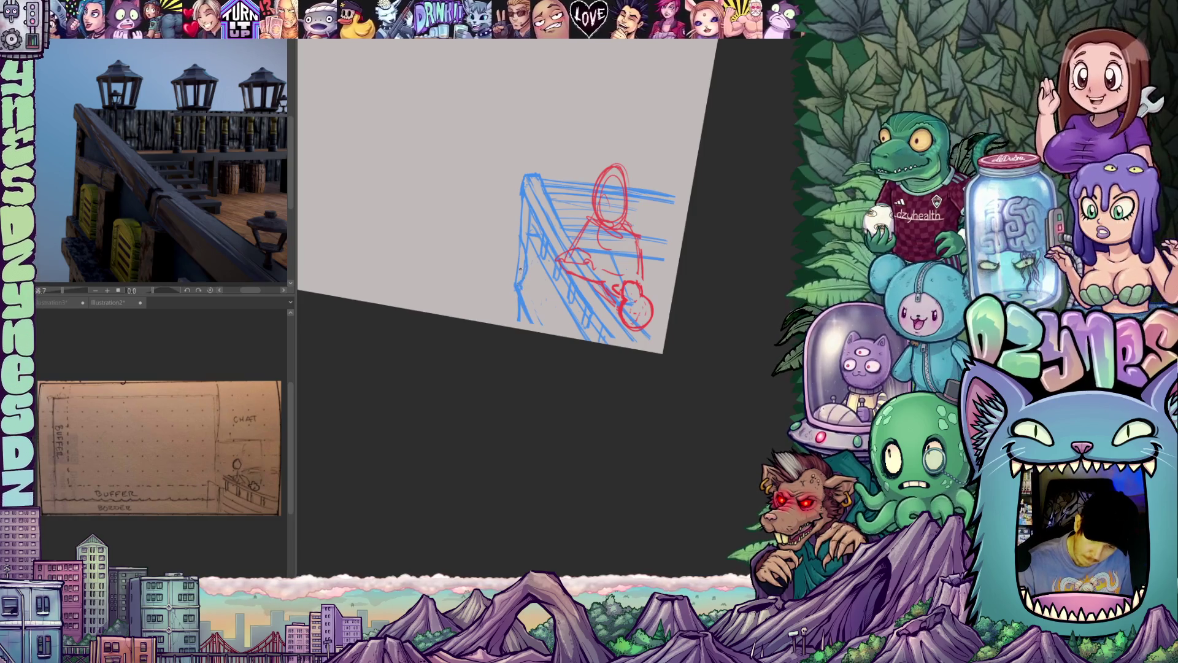
pyautogui.moveTo(520, 261); pyautogui.dragTo(545, 252)
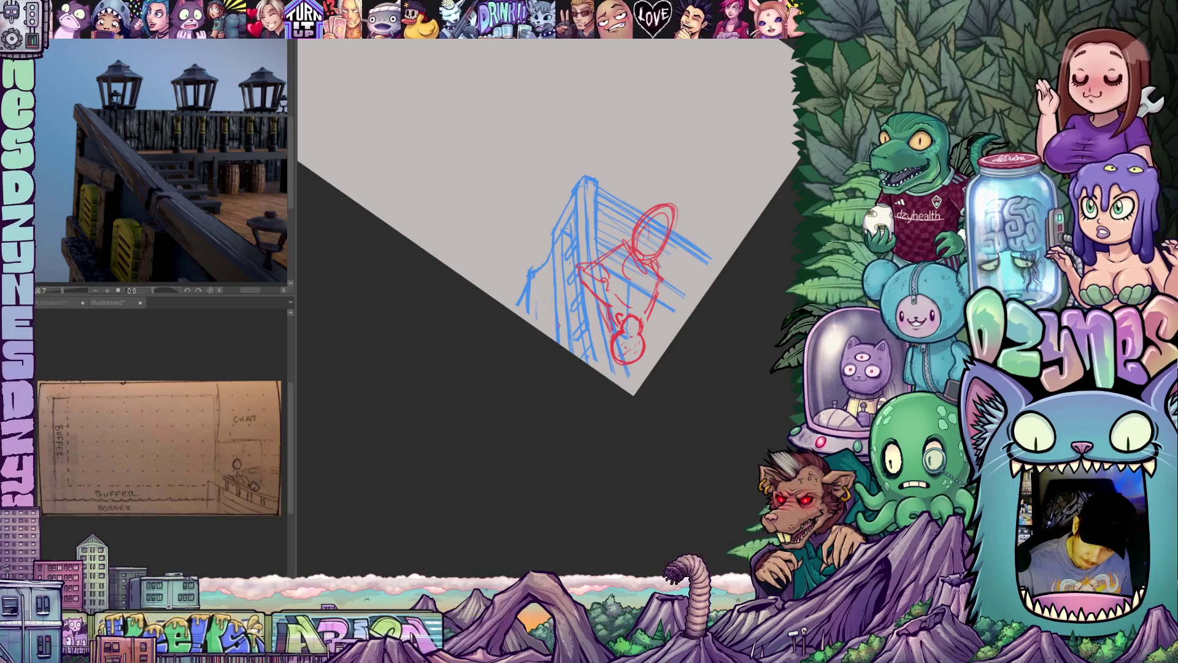
pyautogui.moveTo(687, 203)
pyautogui.mouseDown()
pyautogui.moveTo(719, 236)
pyautogui.moveTo(573, 357)
pyautogui.moveTo(577, 398)
pyautogui.moveTo(718, 244)
pyautogui.moveTo(721, 203)
pyautogui.mouseUp()
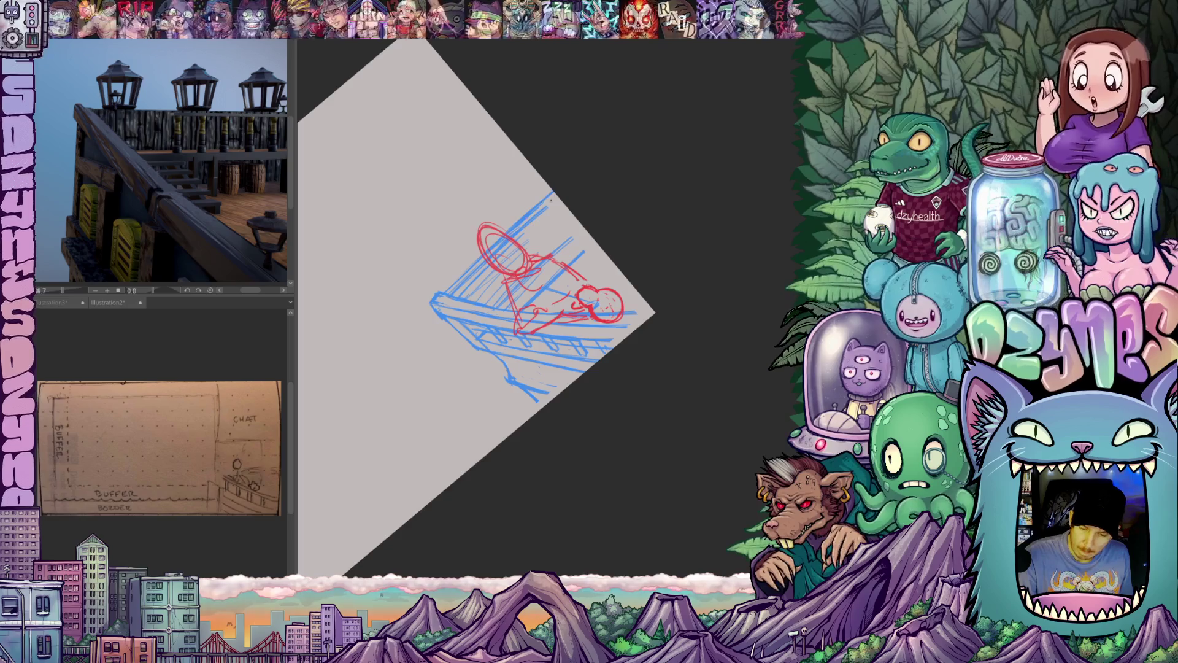
pyautogui.moveTo(617, 199)
pyautogui.mouseDown()
pyautogui.moveTo(638, 273)
pyautogui.moveTo(651, 414)
pyautogui.mouseUp()
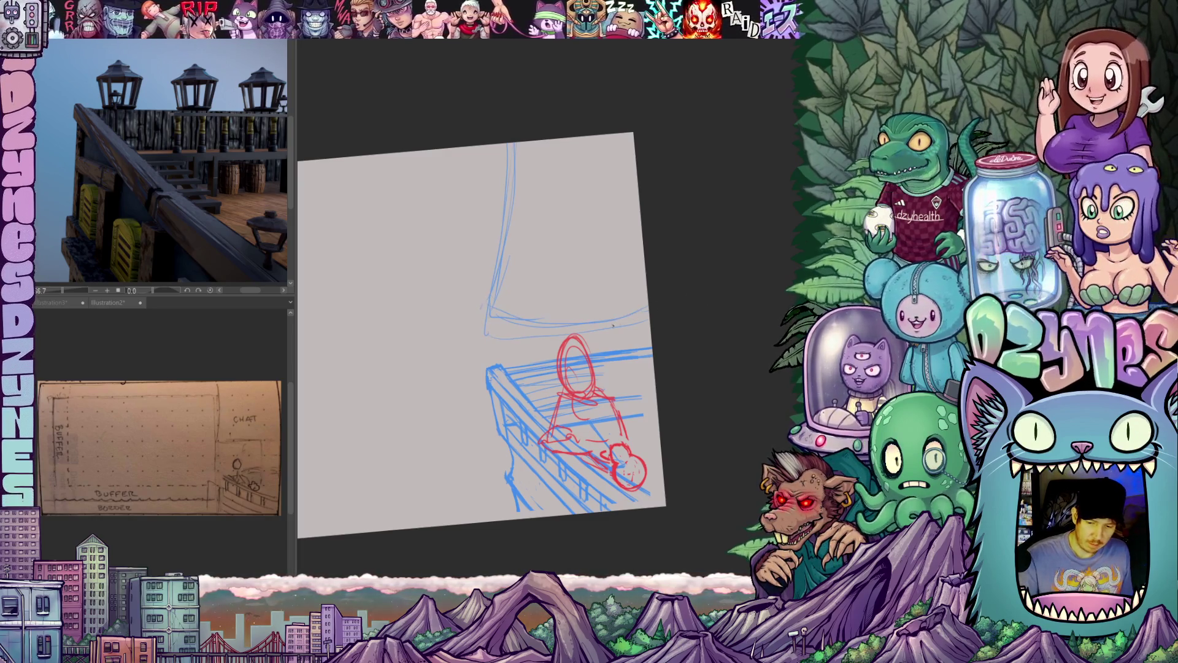
# - Draw faint blue vertical and horizontal guide strokes above the rail, then level the view
pyautogui.moveTo(503, 123)
pyautogui.mouseDown()
pyautogui.moveTo(581, 396)
pyautogui.moveTo(581, 494)
pyautogui.mouseUp()
pyautogui.moveTo(517, 169)
pyautogui.mouseDown()
pyautogui.moveTo(514, 294)
pyautogui.moveTo(647, 330)
pyautogui.mouseUp()
pyautogui.moveTo(525, 320); pyautogui.dragTo(500, 365)
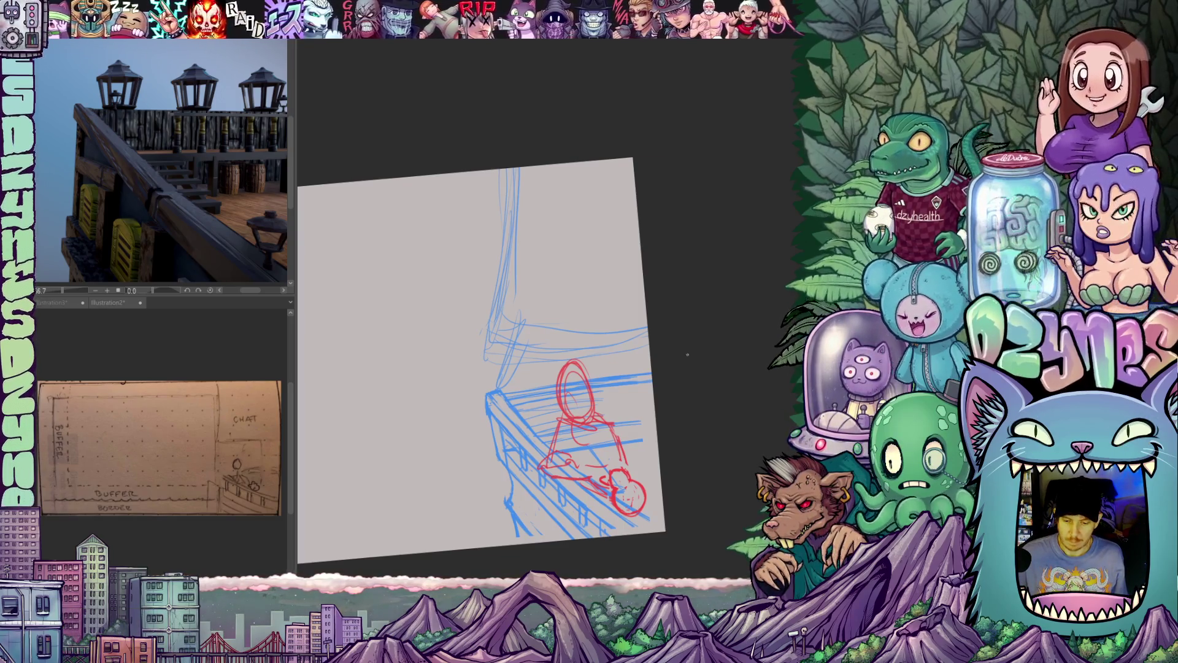
pyautogui.hotkey('ctrl', '@')
# - Lasso the faint guide lines above the rail, delete them, and deselect
pyautogui.moveTo(679, 354)
pyautogui.mouseDown()
pyautogui.moveTo(756, 307)
pyautogui.moveTo(750, 346)
pyautogui.moveTo(757, 310)
pyautogui.mouseUp()
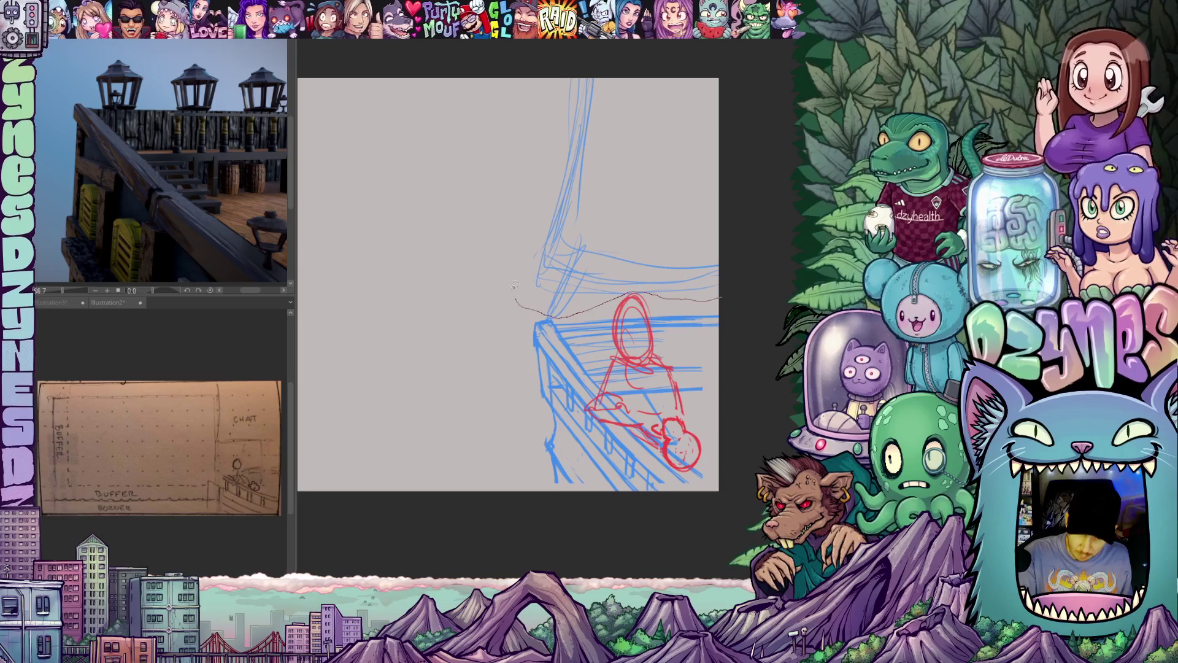
pyautogui.moveTo(749, 195); pyautogui.dragTo(748, 274)
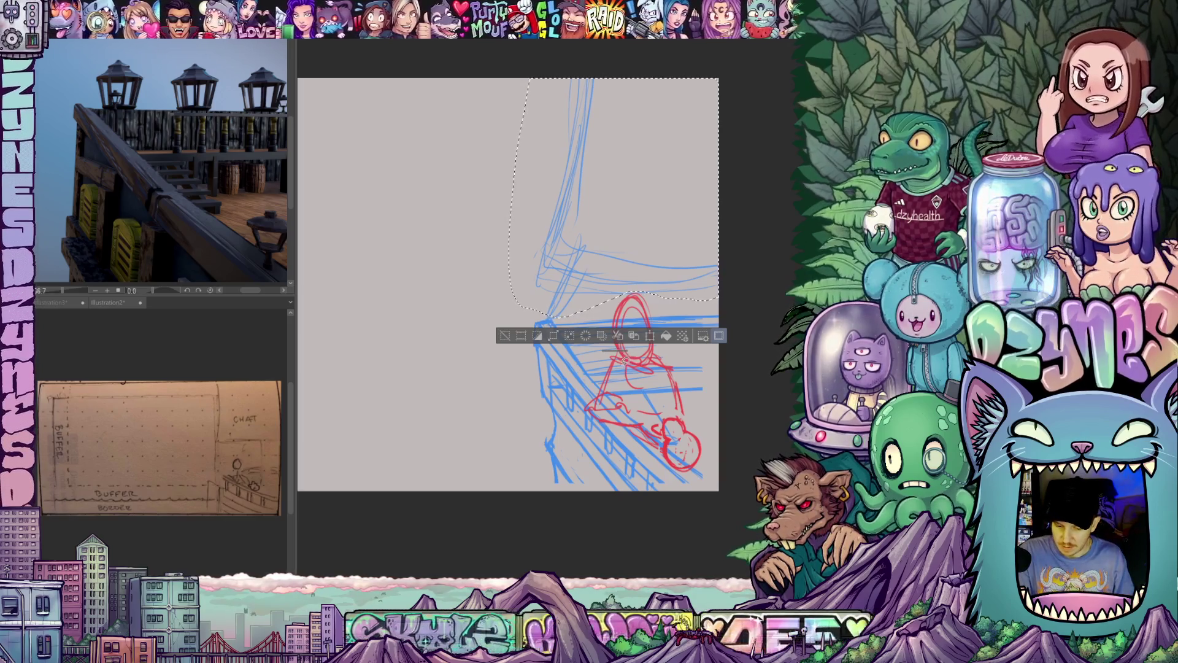
pyautogui.press('Delete')
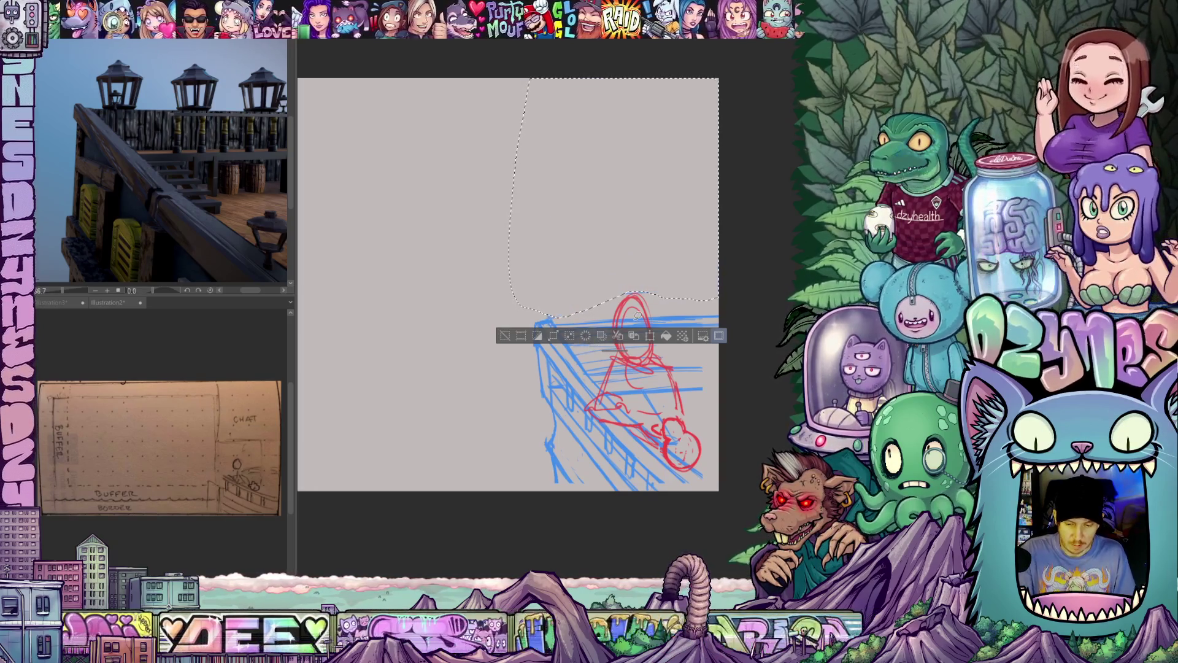
pyautogui.hotkey('ctrl', 'd')
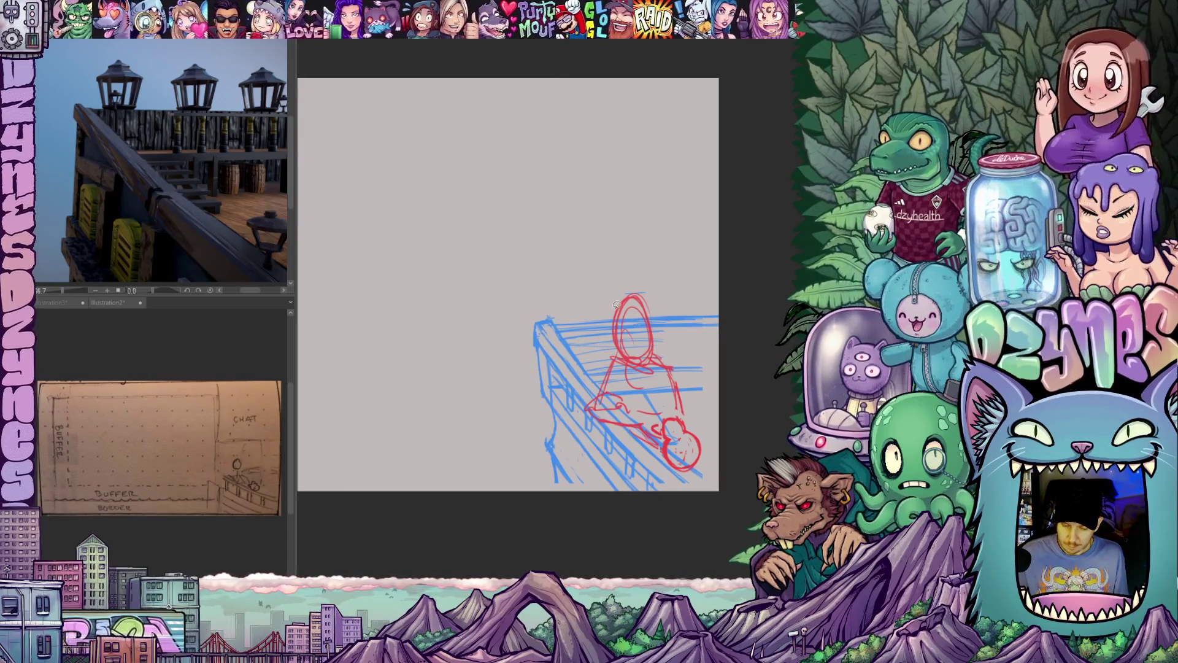
pyautogui.scroll(2, 617, 304)
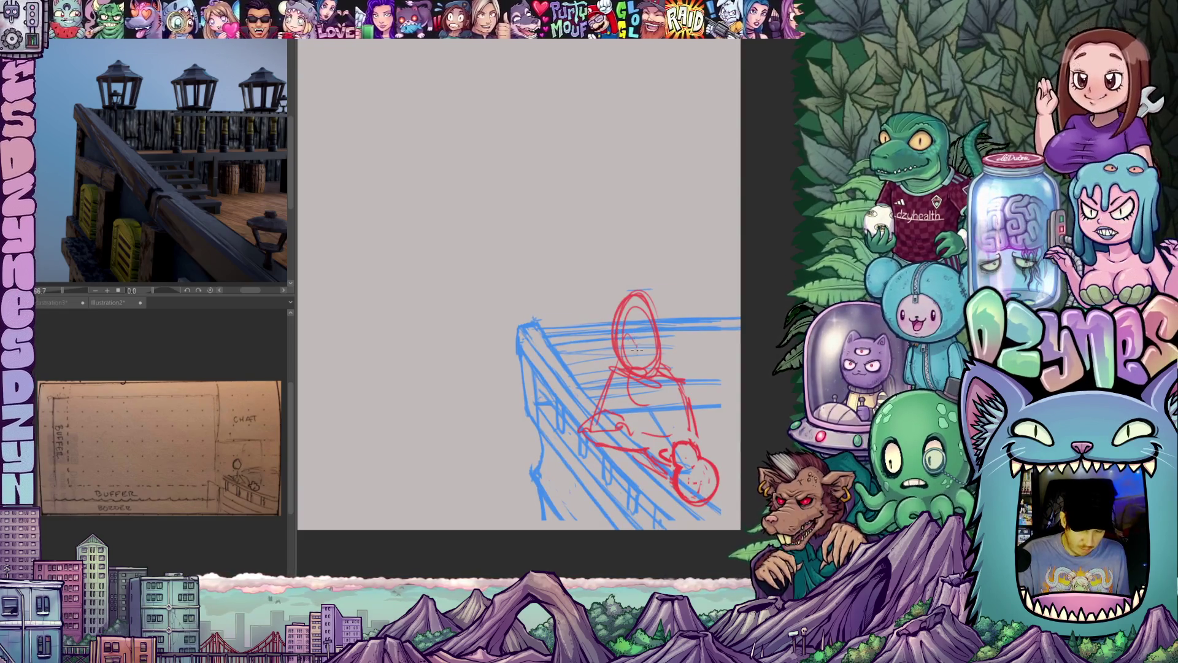
# - Tilt the view about 35 degrees to check the sketch, then turn it back upright
pyautogui.moveTo(717, 363); pyautogui.dragTo(728, 264)
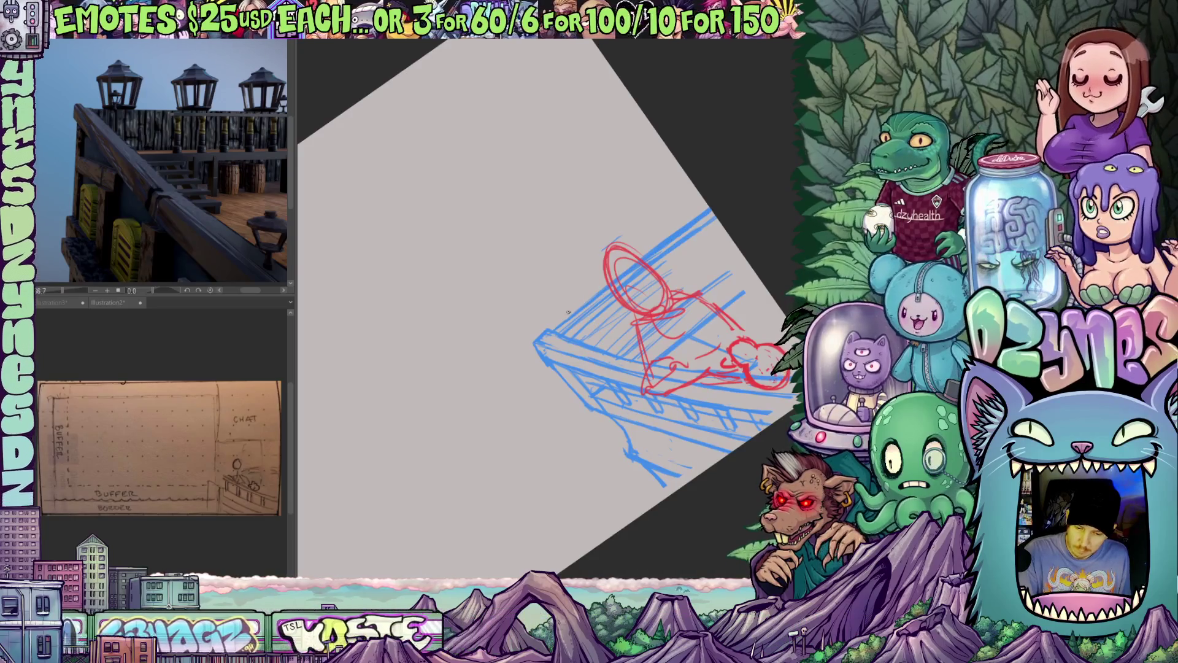
pyautogui.moveTo(697, 213)
pyautogui.mouseDown()
pyautogui.moveTo(709, 402)
pyautogui.moveTo(577, 448)
pyautogui.moveTo(718, 423)
pyautogui.moveTo(663, 416)
pyautogui.moveTo(706, 437)
pyautogui.moveTo(636, 468)
pyautogui.moveTo(652, 434)
pyautogui.moveTo(678, 420)
pyautogui.mouseUp()
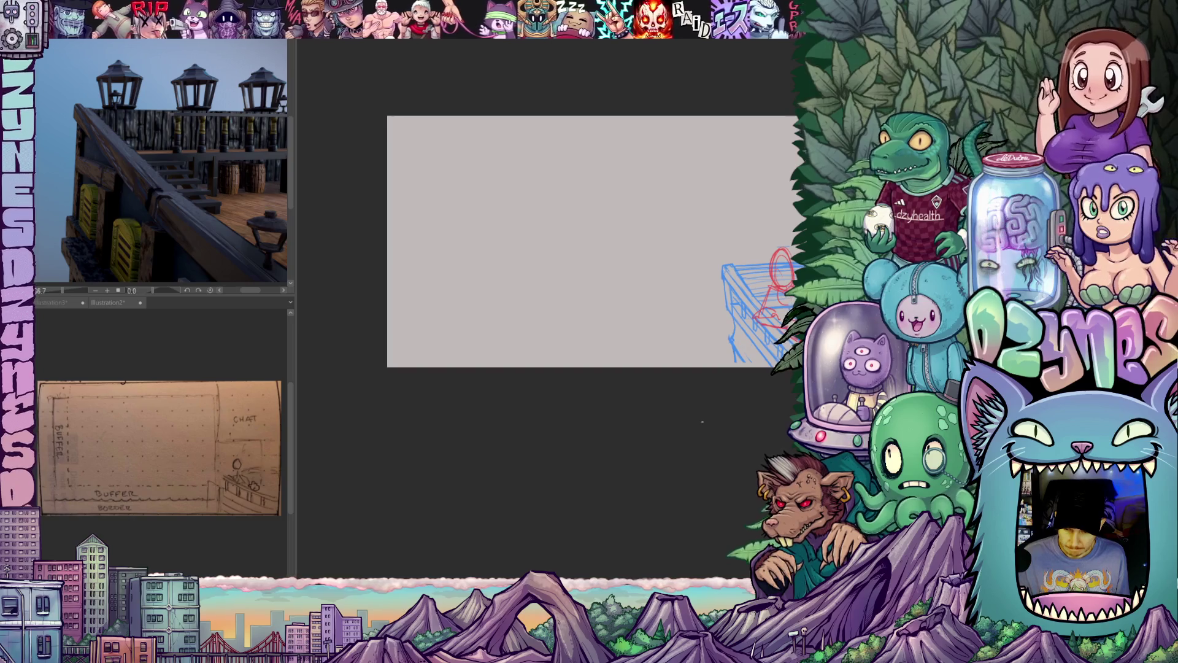
# - Pan to the rail sketch, reset rotation, then zoom out until the full page fits
pyautogui.scroll(2, 691, 344)
pyautogui.moveTo(681, 387); pyautogui.dragTo(681, 393)
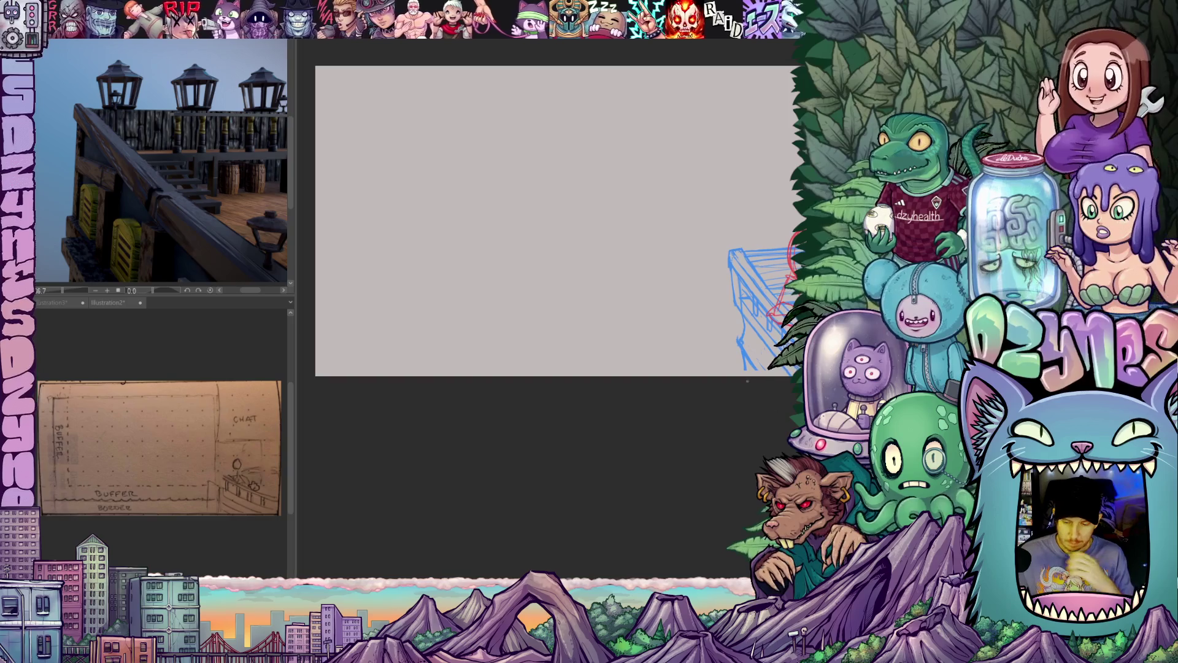
pyautogui.moveTo(746, 431)
pyautogui.mouseDown()
pyautogui.moveTo(626, 407)
pyautogui.moveTo(583, 347)
pyautogui.mouseUp()
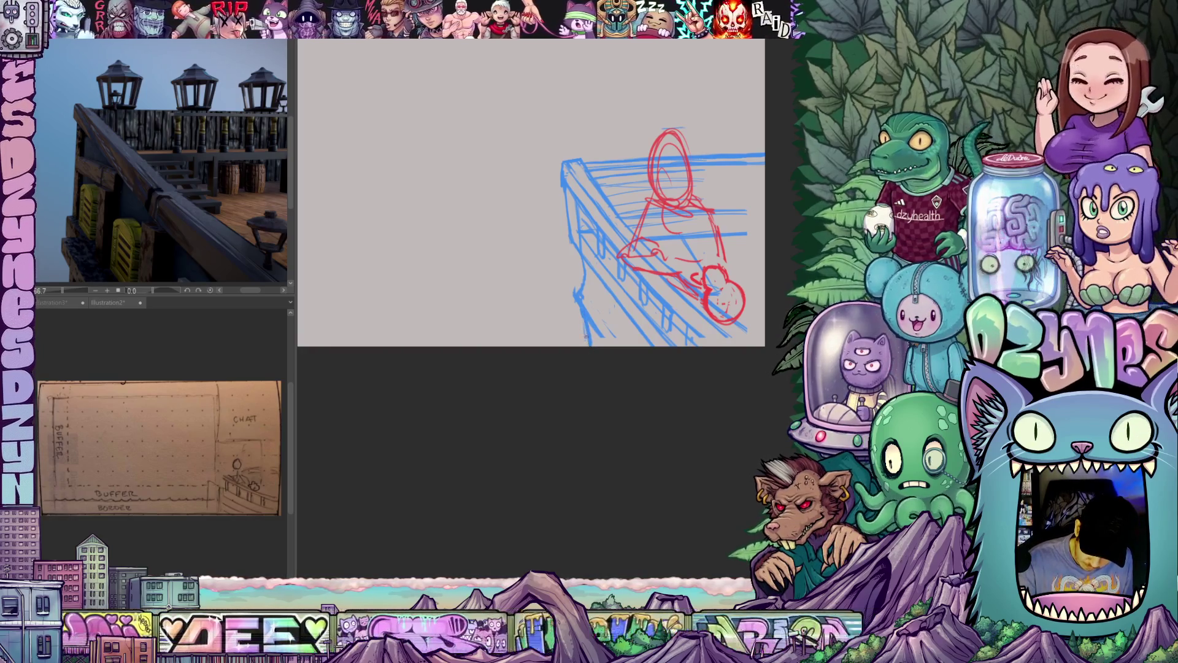
pyautogui.moveTo(748, 392); pyautogui.dragTo(601, 451)
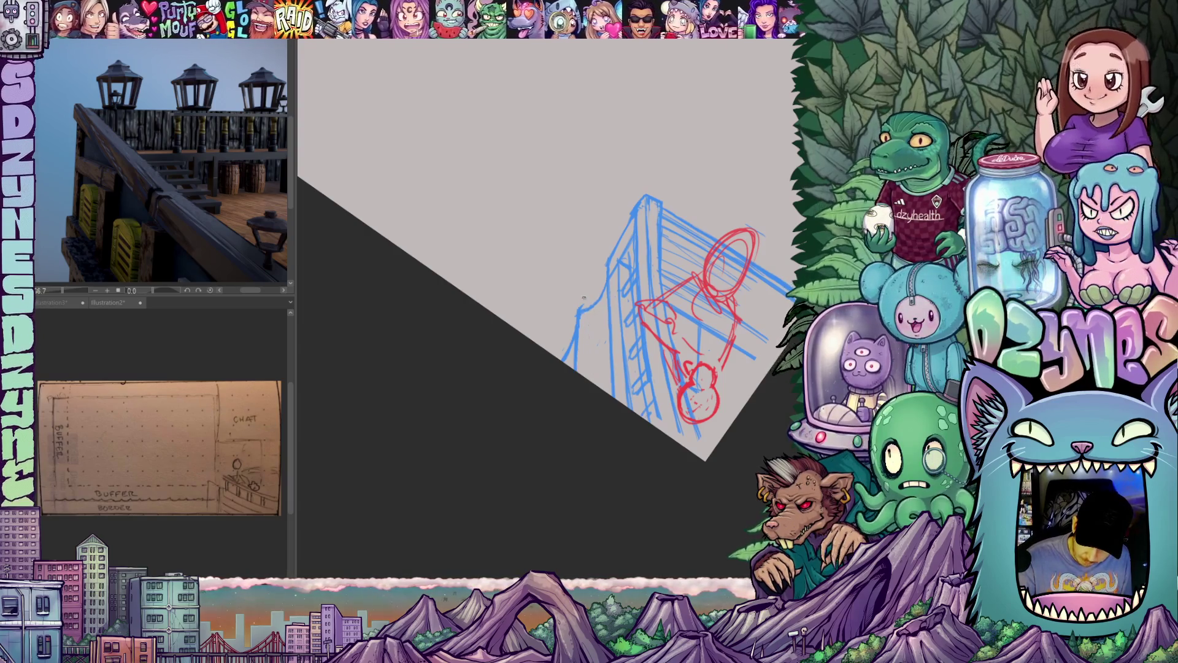
pyautogui.hotkey('ctrl', '0')
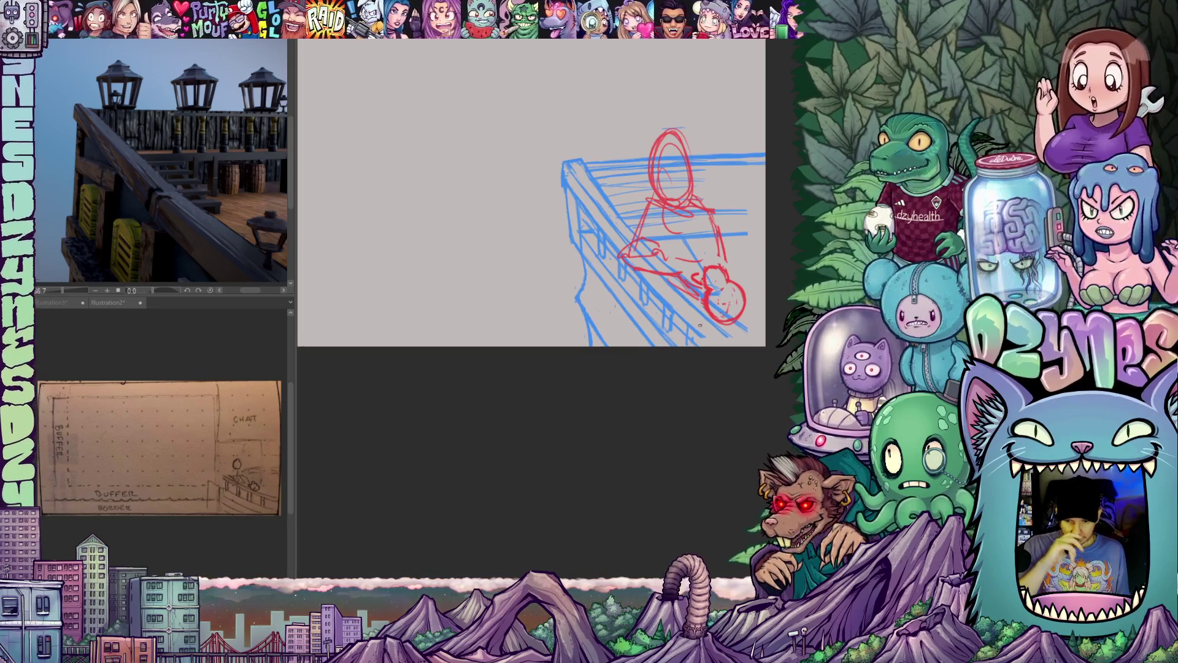
pyautogui.moveTo(644, 438)
pyautogui.mouseDown()
pyautogui.moveTo(611, 374)
pyautogui.moveTo(686, 380)
pyautogui.moveTo(727, 449)
pyautogui.mouseUp()
pyautogui.hotkey('ctrl', '-')
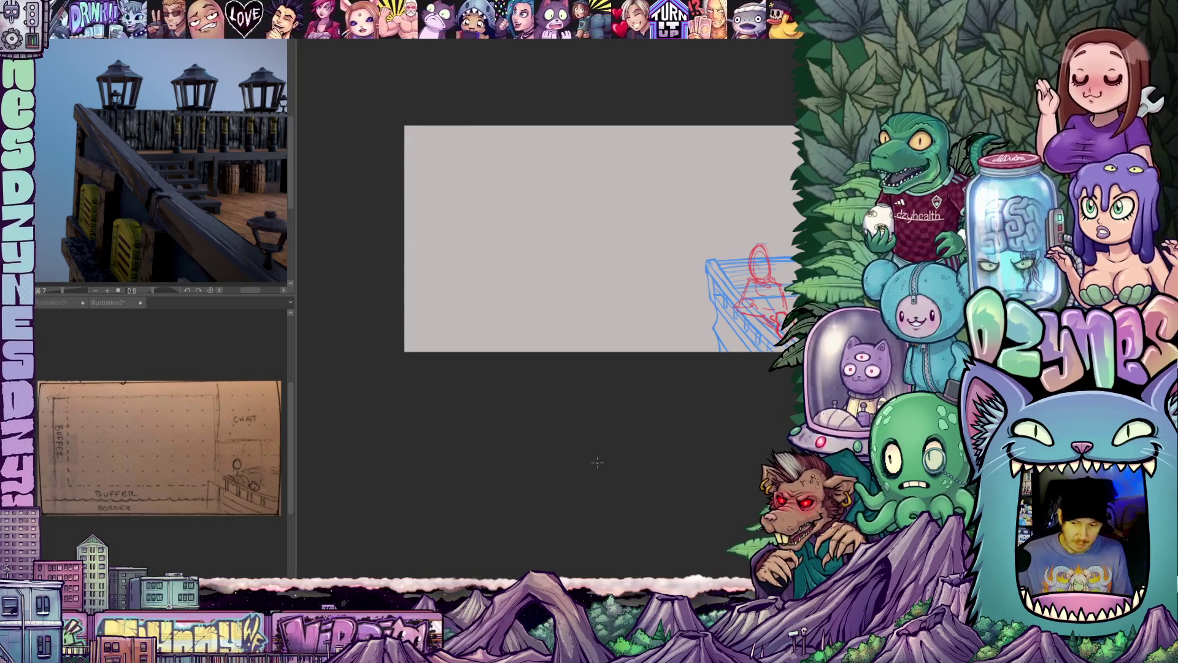
pyautogui.moveTo(633, 476)
pyautogui.mouseDown()
pyautogui.moveTo(583, 475)
pyautogui.moveTo(511, 497)
pyautogui.mouseUp()
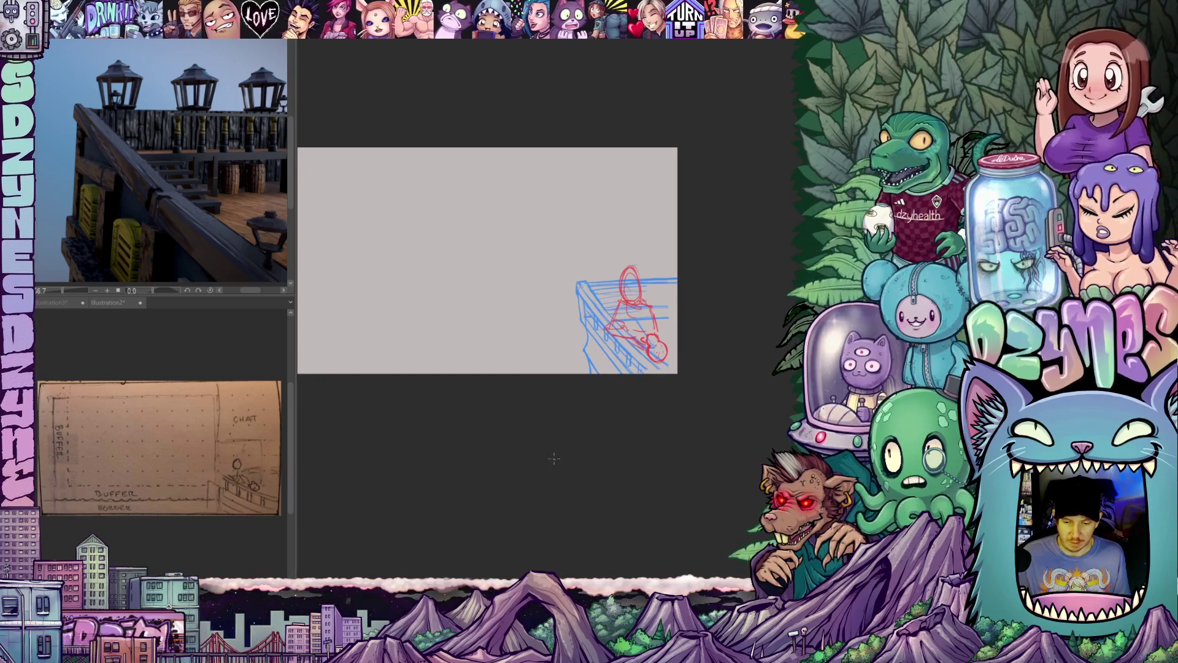
pyautogui.moveTo(515, 451); pyautogui.dragTo(518, 489)
pyautogui.scroll(5, 748, 356)
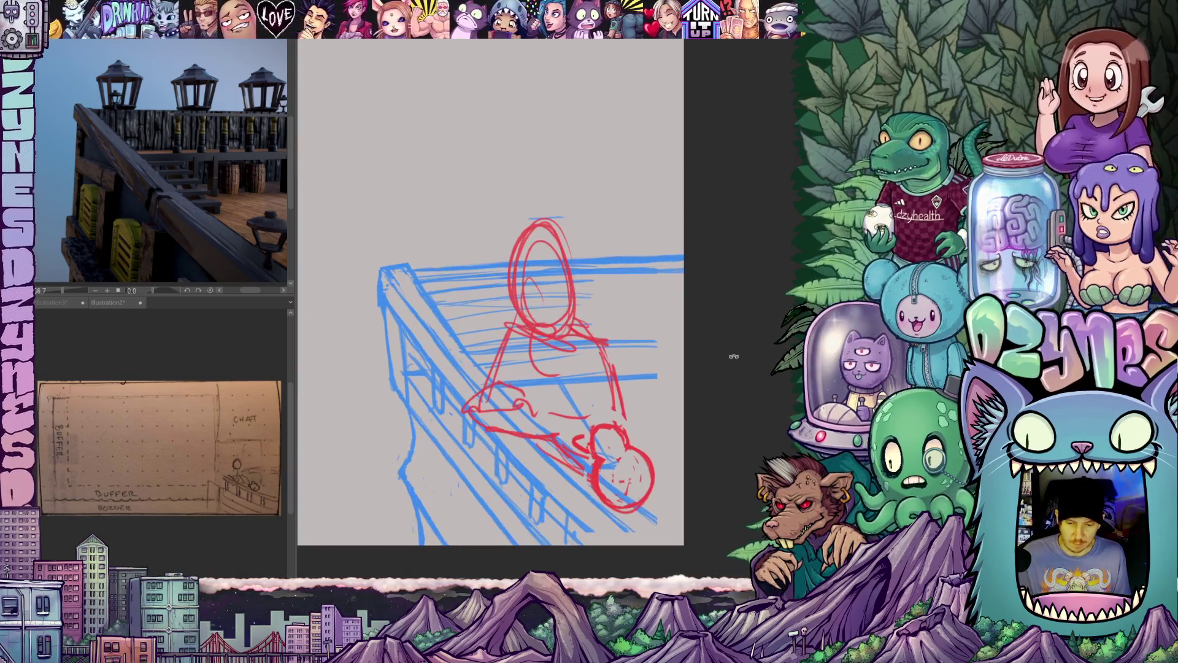
pyautogui.moveTo(714, 458); pyautogui.dragTo(557, 195)
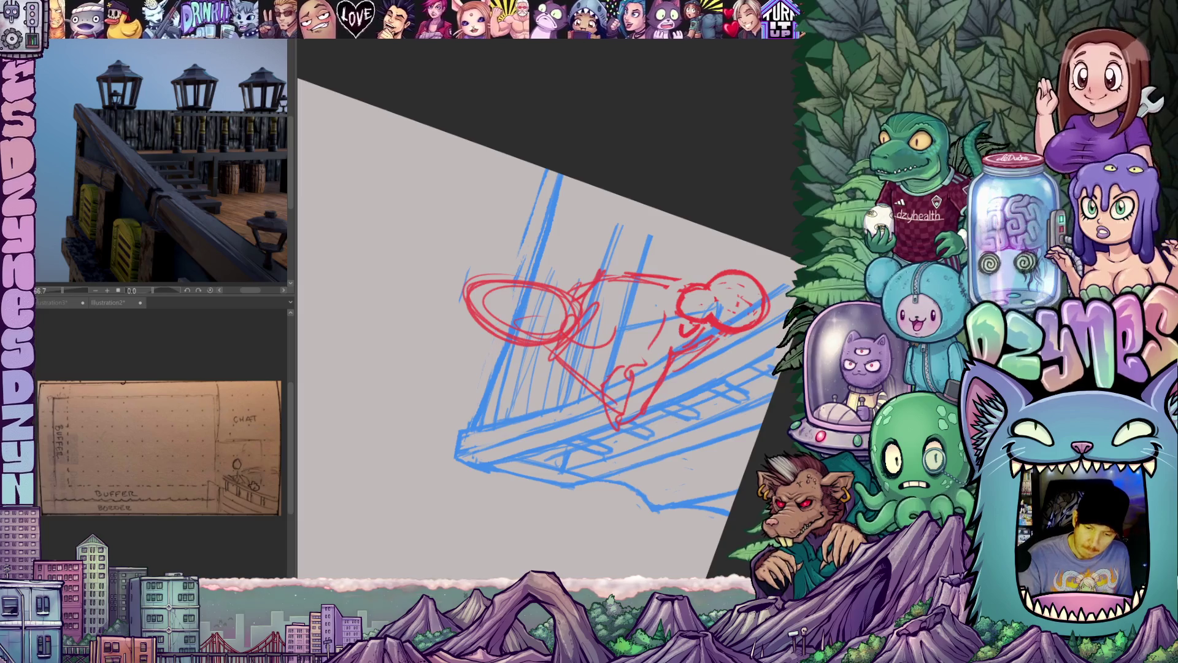
pyautogui.moveTo(541, 167)
pyautogui.mouseDown()
pyautogui.moveTo(702, 234)
pyautogui.moveTo(681, 394)
pyautogui.moveTo(705, 374)
pyautogui.moveTo(673, 407)
pyautogui.moveTo(712, 397)
pyautogui.moveTo(700, 430)
pyautogui.mouseUp()
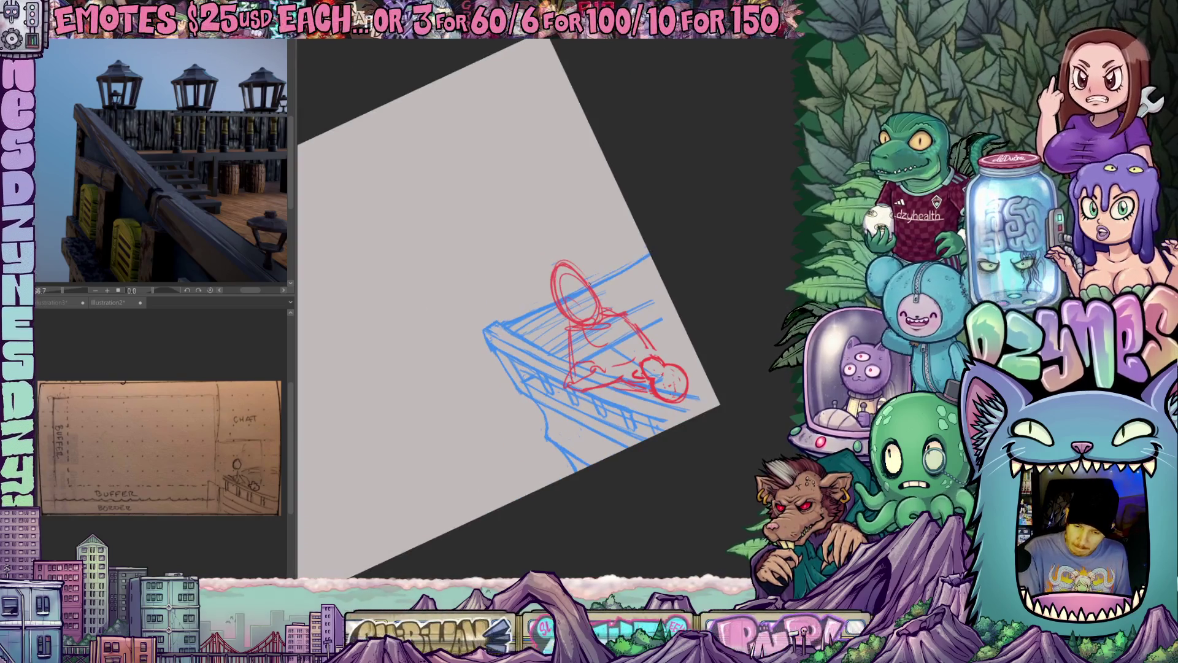
pyautogui.moveTo(758, 306); pyautogui.dragTo(759, 273)
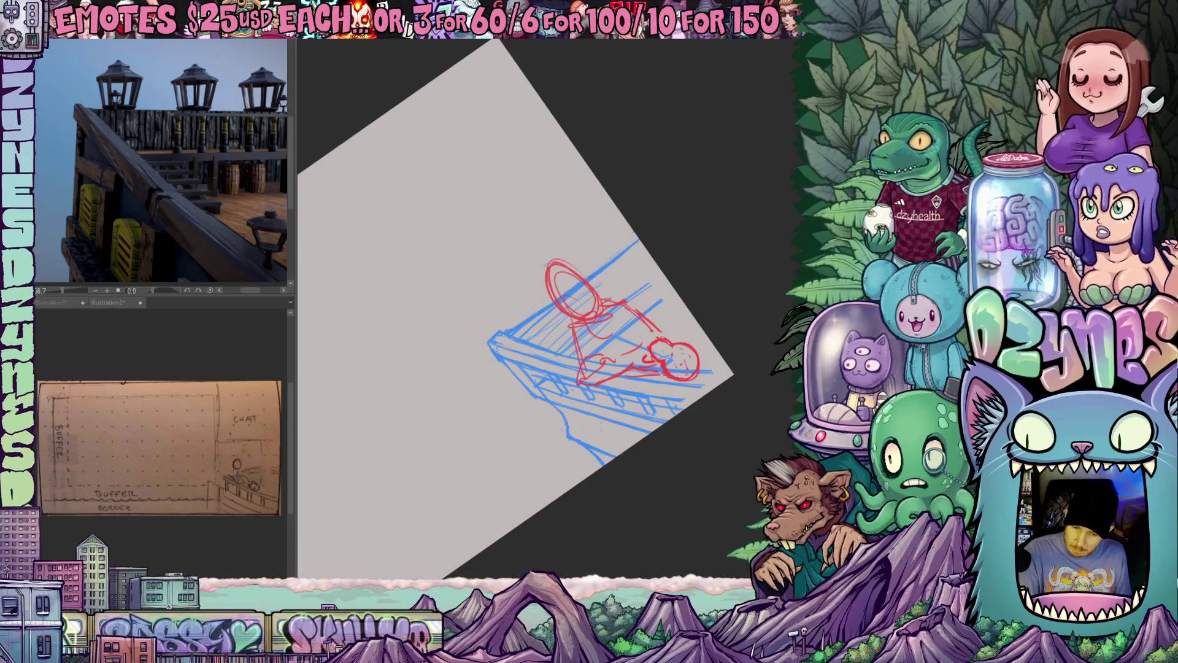
pyautogui.moveTo(577, 332); pyautogui.dragTo(567, 346)
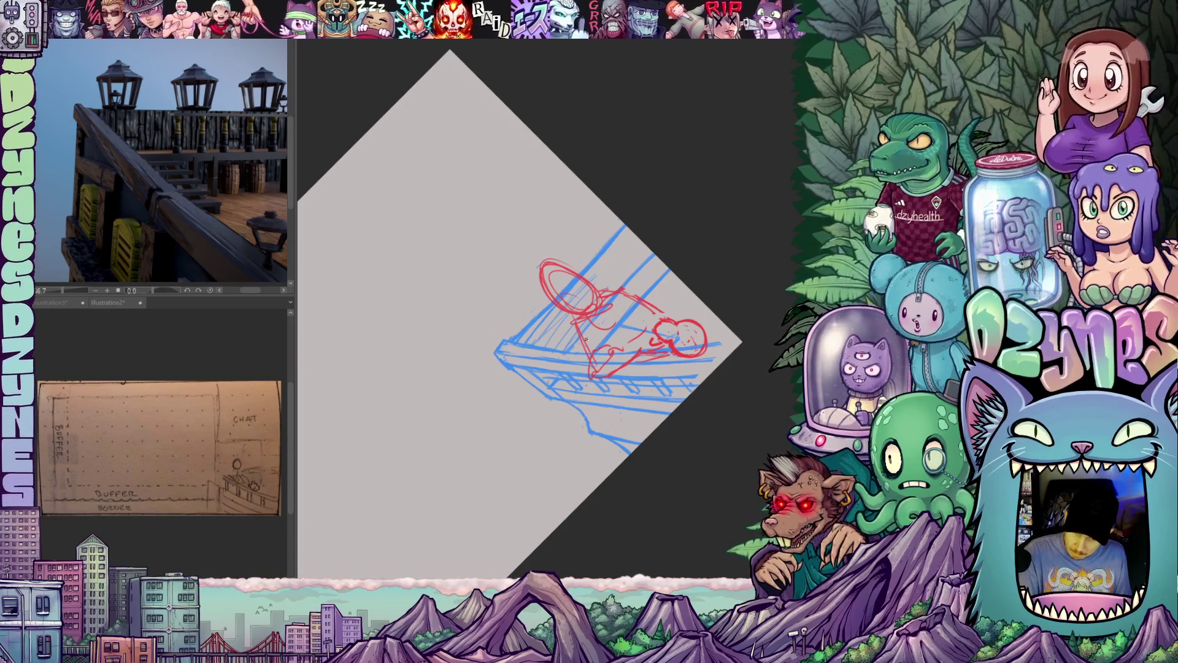
pyautogui.moveTo(724, 240)
pyautogui.mouseDown()
pyautogui.moveTo(712, 338)
pyautogui.moveTo(662, 429)
pyautogui.mouseUp()
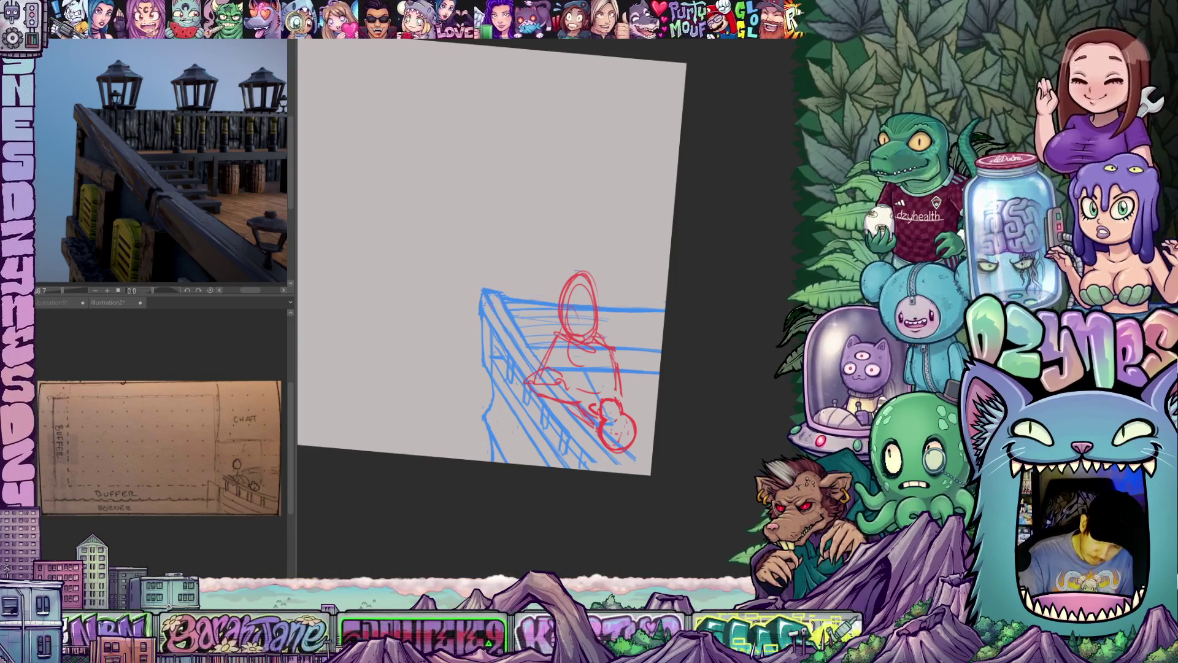
pyautogui.moveTo(507, 331); pyautogui.dragTo(490, 293)
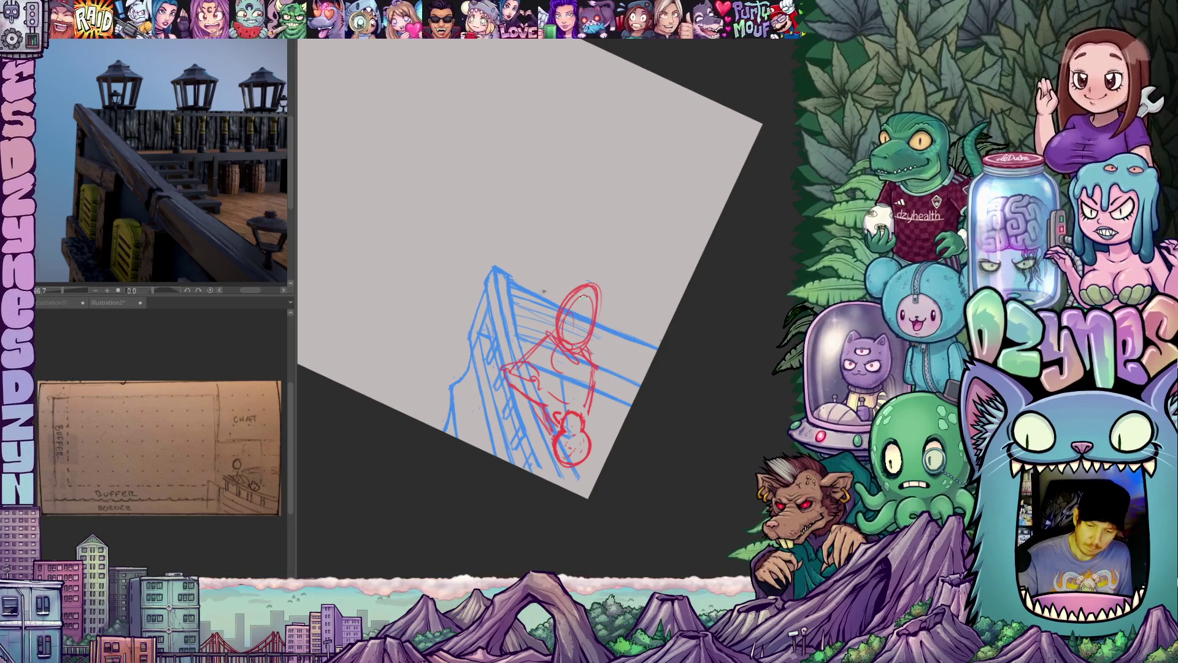
pyautogui.moveTo(573, 296); pyautogui.dragTo(524, 407)
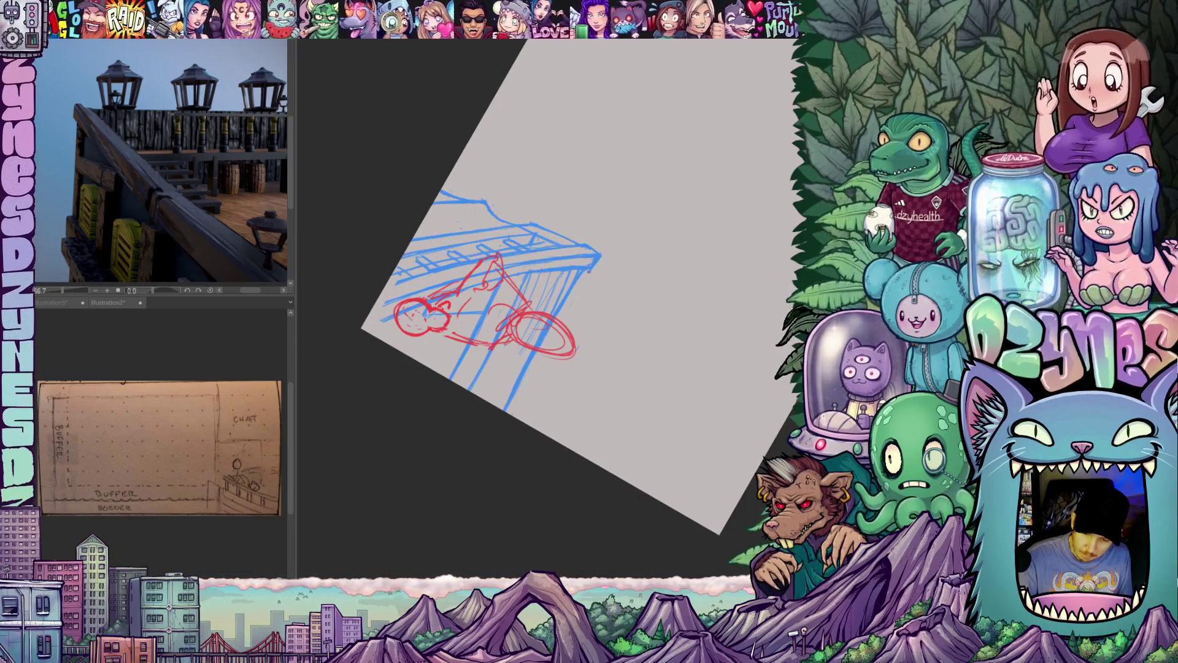
pyautogui.moveTo(592, 270)
pyautogui.mouseDown()
pyautogui.moveTo(653, 372)
pyautogui.moveTo(661, 317)
pyautogui.moveTo(664, 339)
pyautogui.mouseUp()
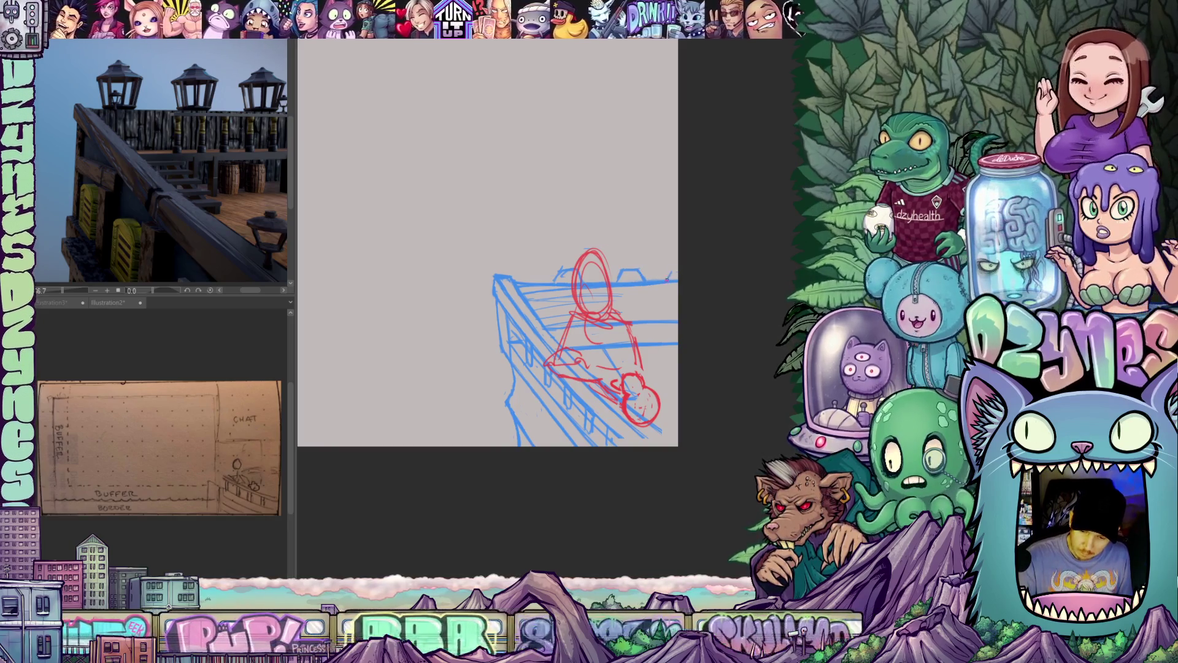
pyautogui.moveTo(681, 318)
pyautogui.mouseDown()
pyautogui.moveTo(715, 265)
pyautogui.moveTo(718, 209)
pyautogui.mouseUp()
pyautogui.moveTo(674, 368)
pyautogui.mouseDown()
pyautogui.moveTo(638, 436)
pyautogui.moveTo(576, 313)
pyautogui.mouseUp()
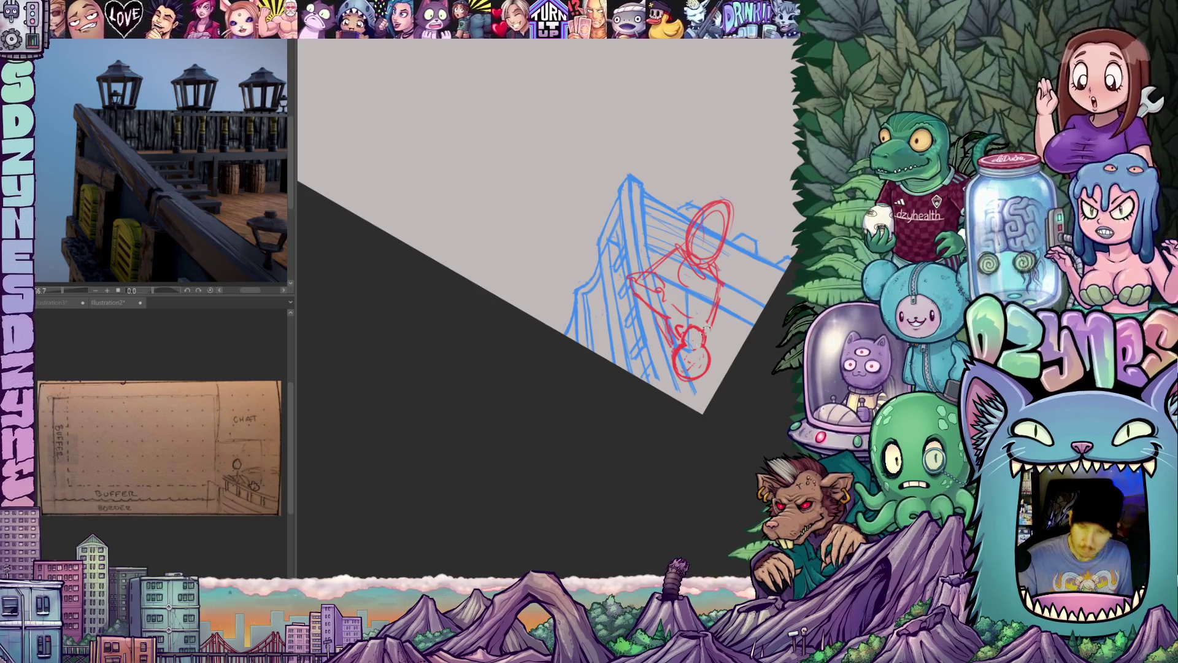
pyautogui.moveTo(654, 345); pyautogui.dragTo(703, 381)
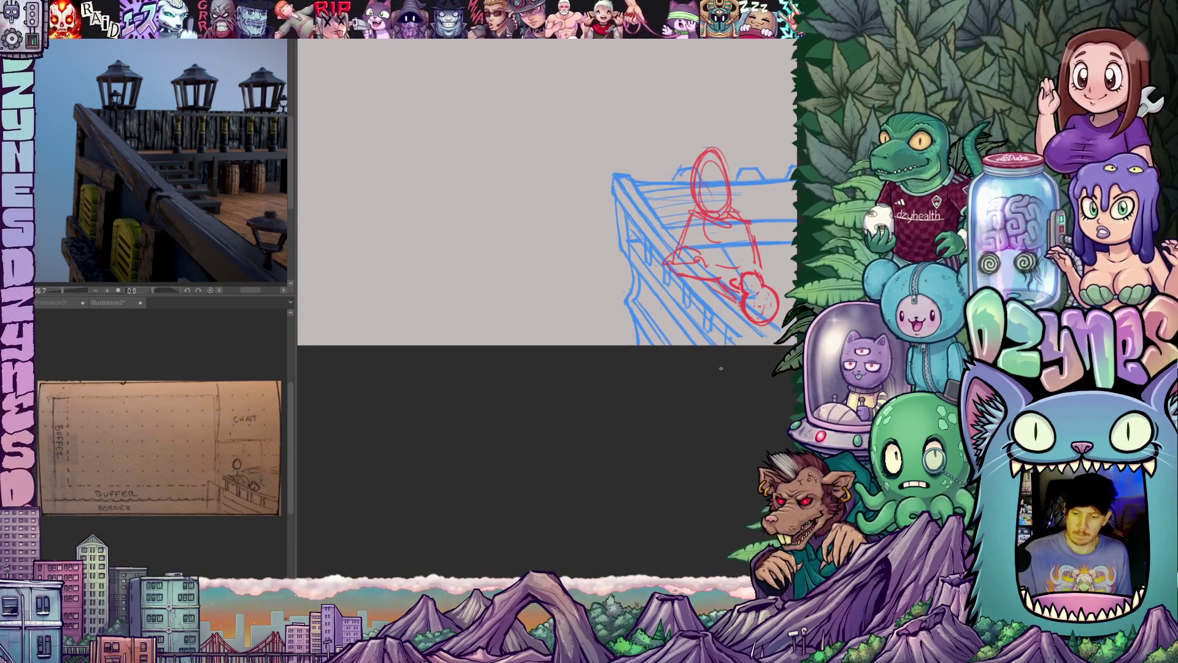
pyautogui.scroll(-5, 721, 368)
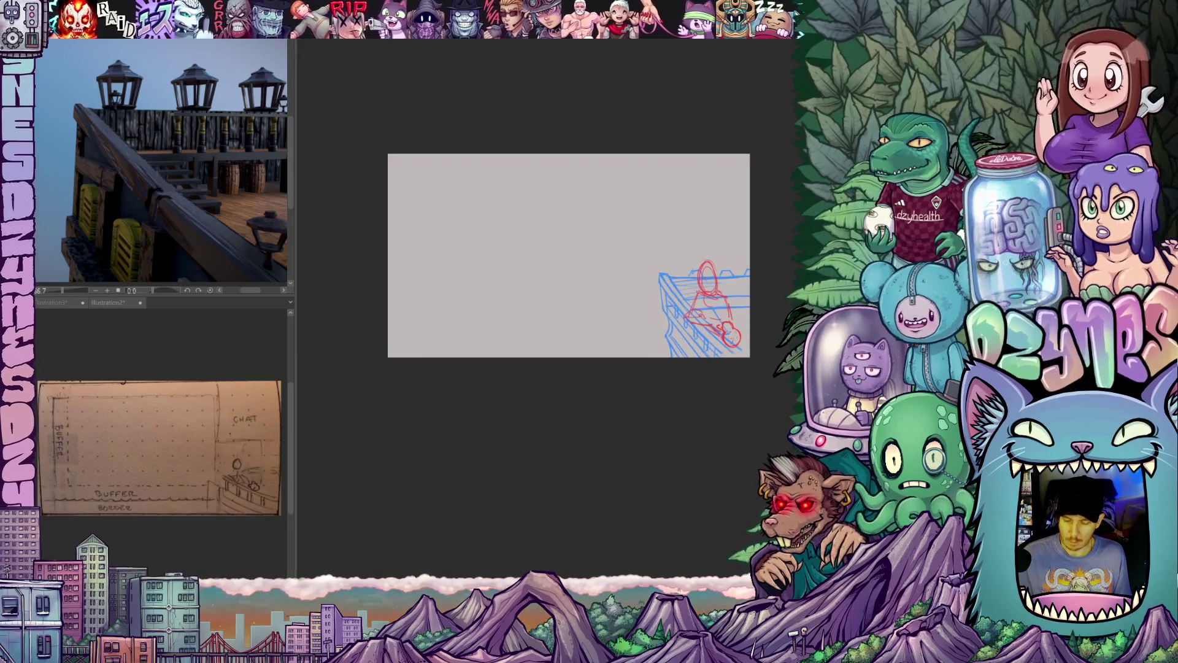
pyautogui.scroll(2, 712, 348)
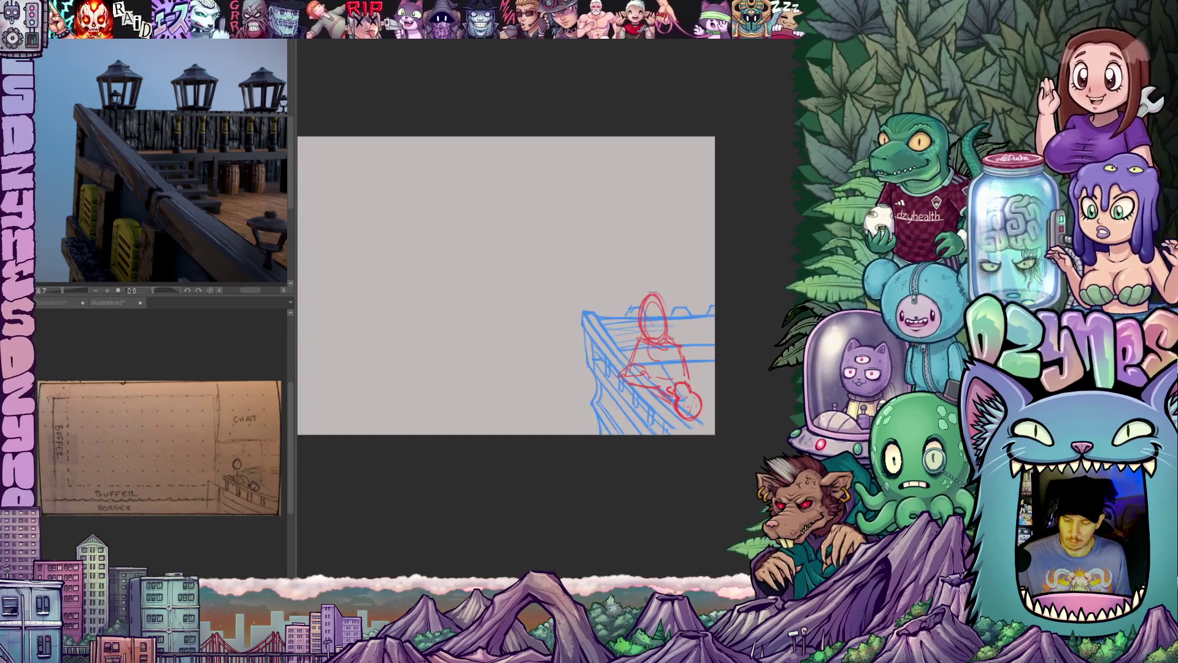
pyautogui.scroll(2, 754, 408)
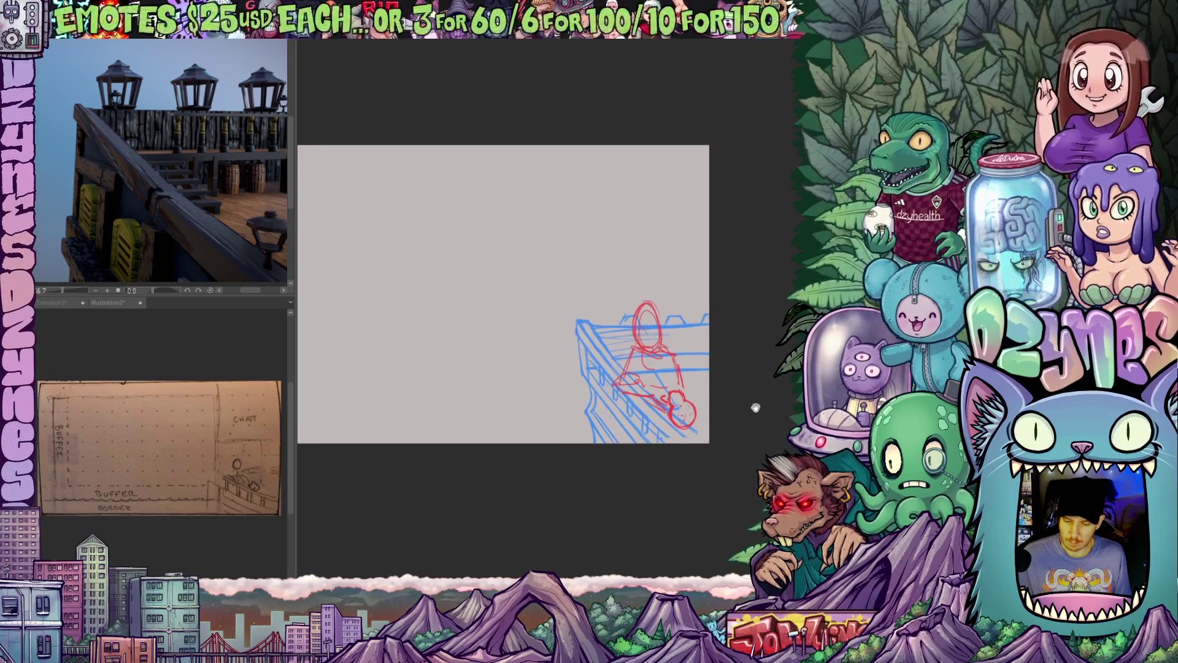
pyautogui.scroll(1, 749, 416)
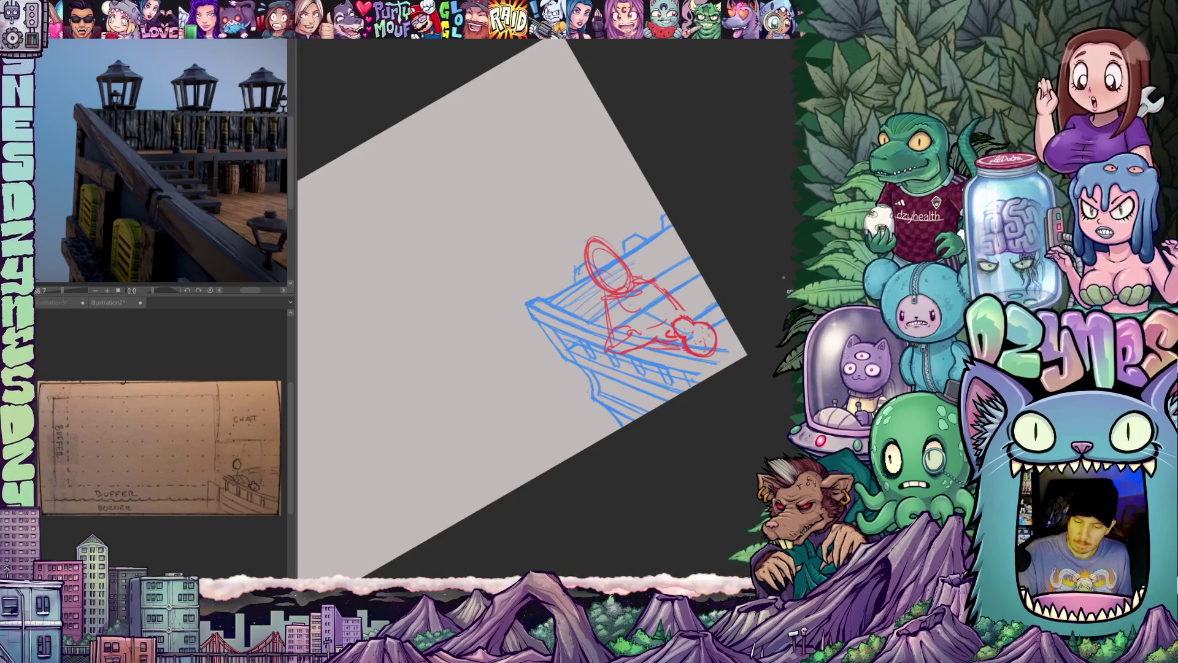
pyautogui.moveTo(679, 397); pyautogui.dragTo(692, 351)
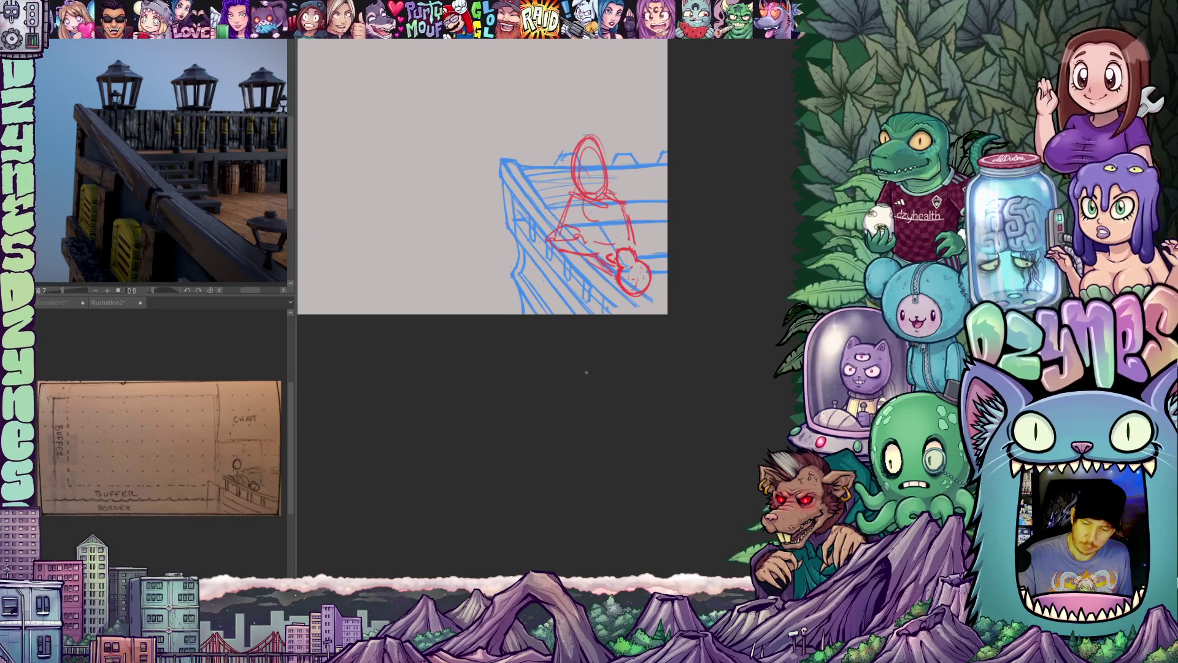
pyautogui.moveTo(596, 401); pyautogui.dragTo(591, 376)
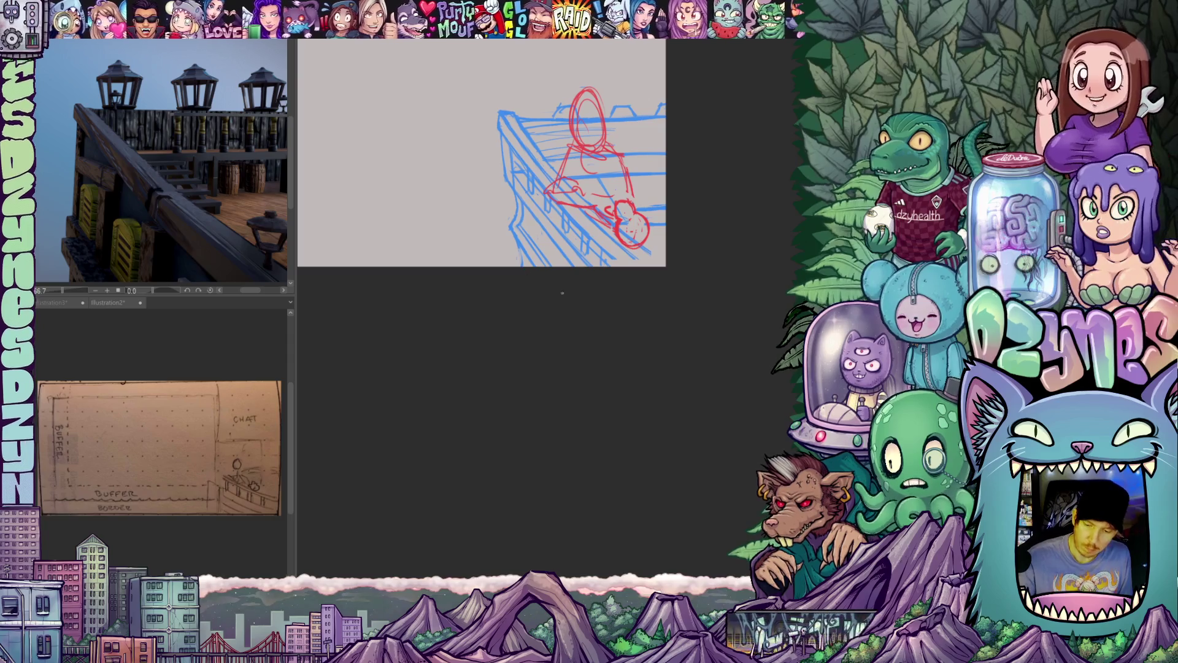
pyautogui.moveTo(558, 303)
pyautogui.mouseDown()
pyautogui.moveTo(565, 363)
pyautogui.moveTo(565, 337)
pyautogui.mouseUp()
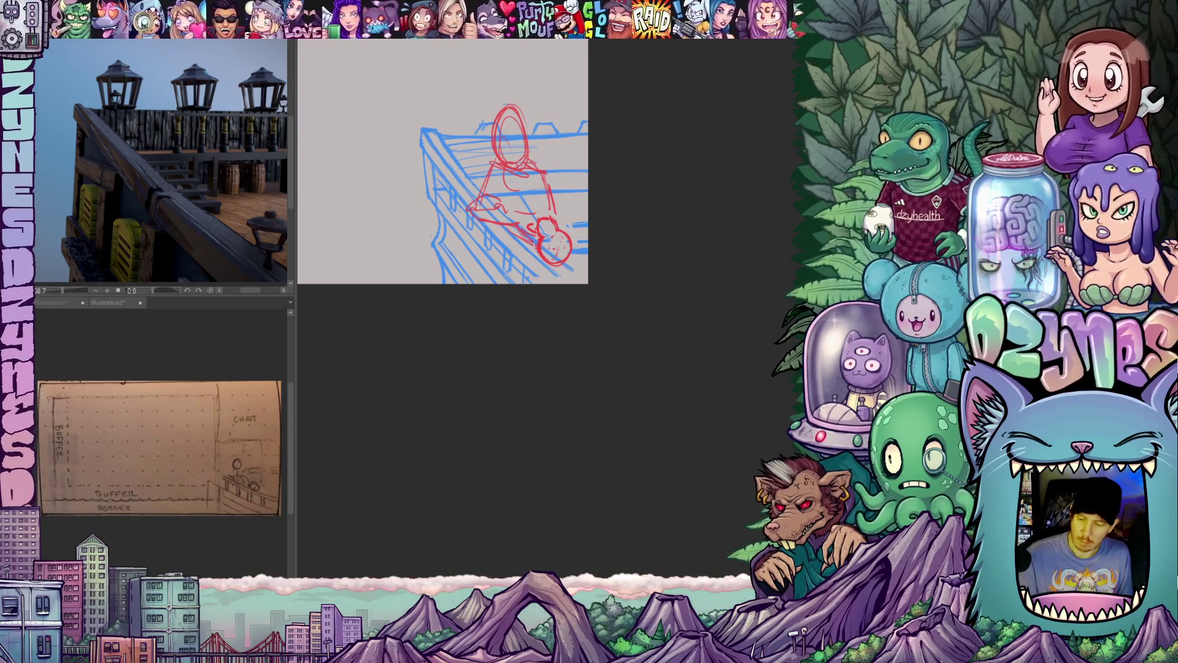
# - Hide the red figure sketch, then rotate and pan the view to inspect the faded rail
pyautogui.press('Delete')
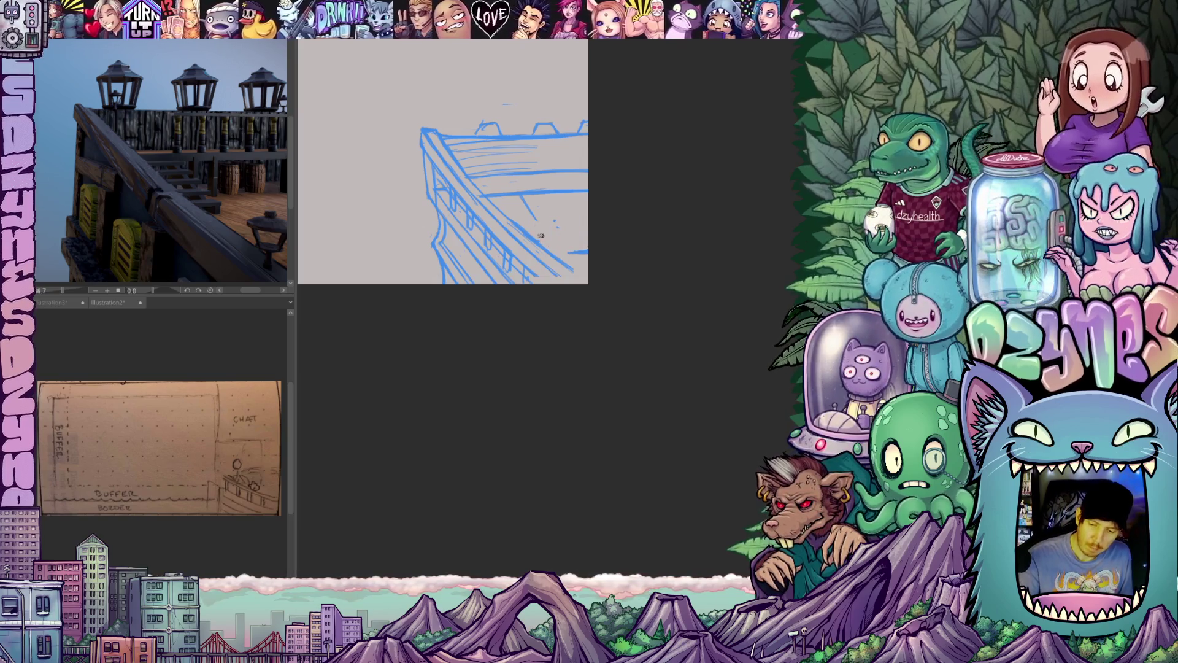
pyautogui.moveTo(662, 258); pyautogui.dragTo(601, 234)
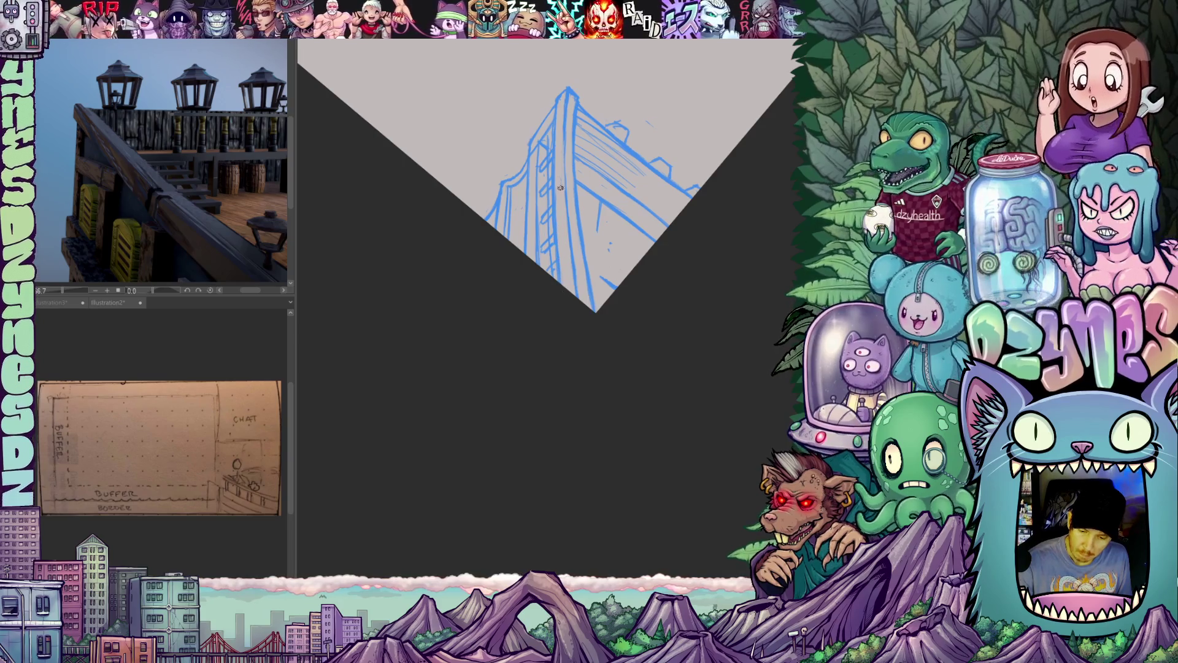
pyautogui.moveTo(661, 316)
pyautogui.mouseDown()
pyautogui.moveTo(675, 231)
pyautogui.moveTo(657, 366)
pyautogui.moveTo(638, 368)
pyautogui.moveTo(631, 407)
pyautogui.moveTo(648, 376)
pyautogui.mouseUp()
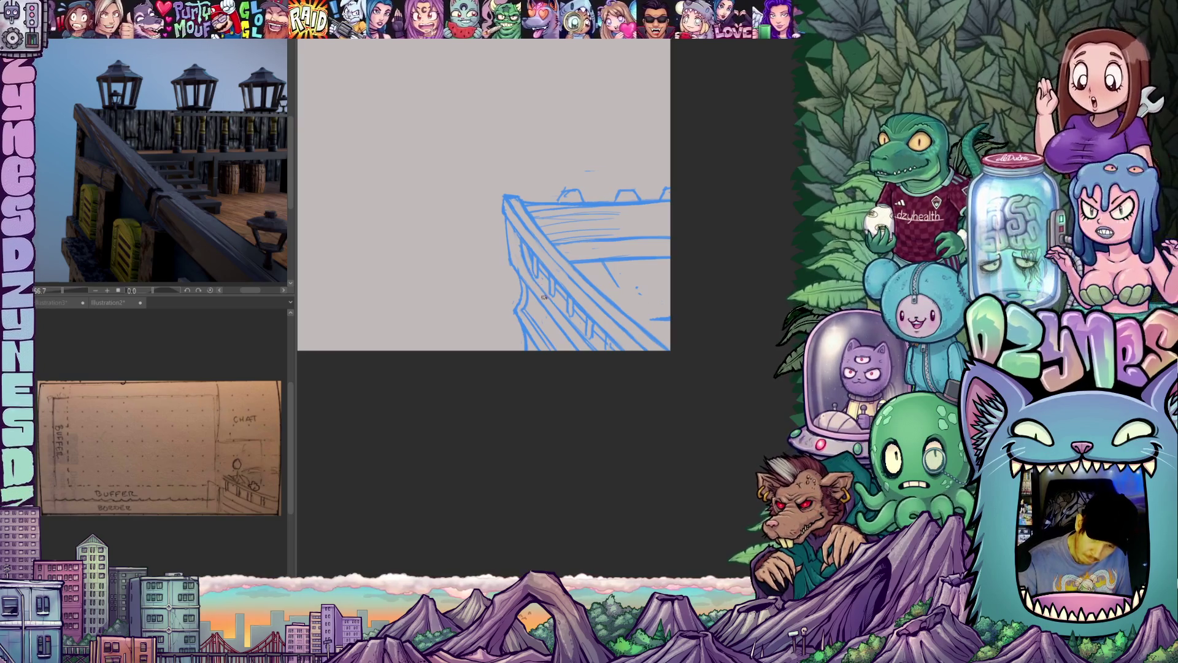
pyautogui.moveTo(671, 333)
pyautogui.mouseDown()
pyautogui.moveTo(686, 355)
pyautogui.moveTo(657, 390)
pyautogui.moveTo(680, 371)
pyautogui.moveTo(727, 390)
pyautogui.mouseUp()
pyautogui.moveTo(620, 419)
pyautogui.mouseDown()
pyautogui.moveTo(660, 426)
pyautogui.moveTo(644, 431)
pyautogui.moveTo(636, 405)
pyautogui.moveTo(724, 353)
pyautogui.mouseUp()
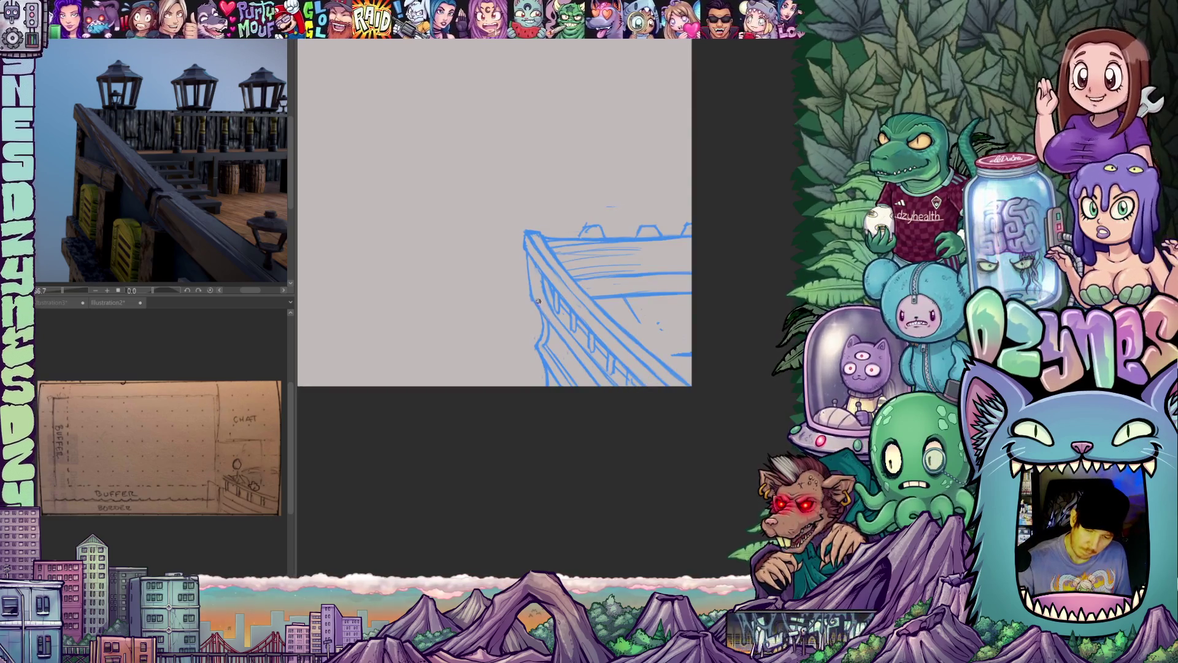
pyautogui.moveTo(591, 374); pyautogui.dragTo(556, 374)
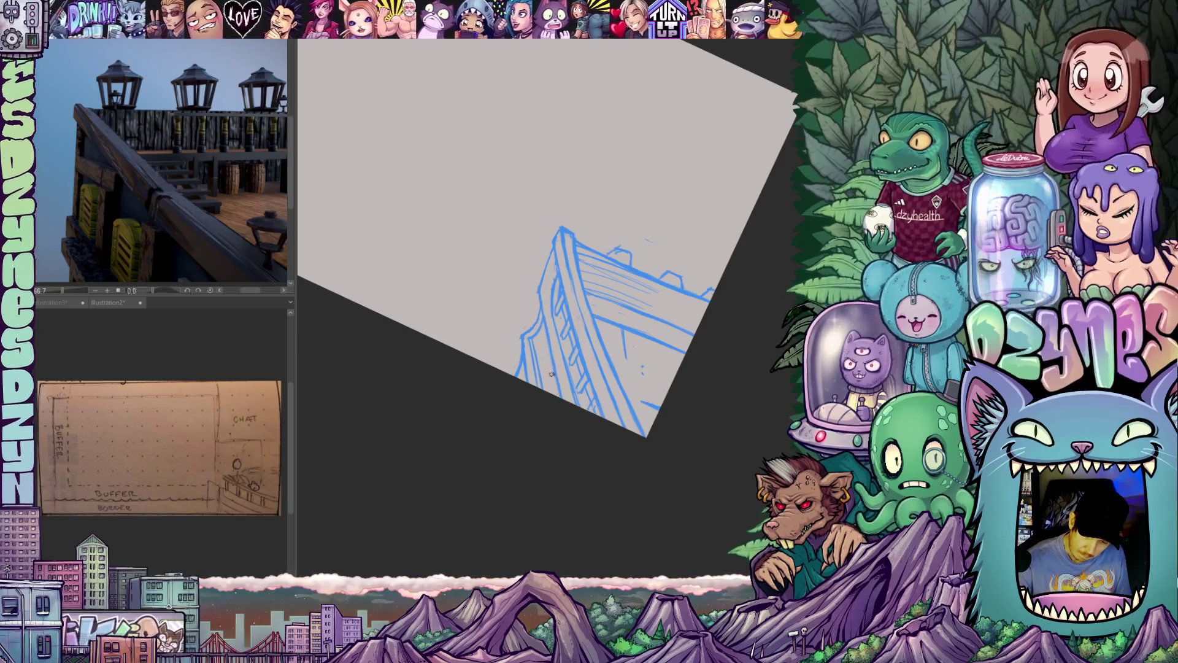
pyautogui.moveTo(610, 422)
pyautogui.mouseDown()
pyautogui.moveTo(720, 321)
pyautogui.moveTo(731, 413)
pyautogui.moveTo(698, 382)
pyautogui.mouseUp()
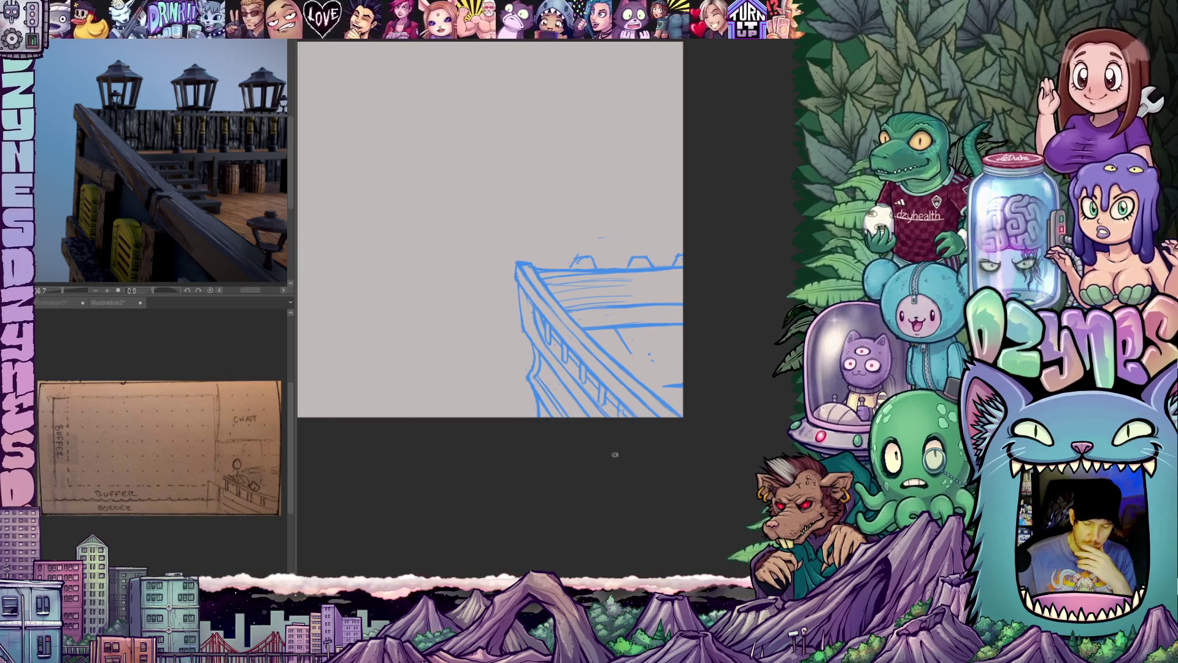
pyautogui.moveTo(579, 405)
pyautogui.mouseDown()
pyautogui.moveTo(606, 352)
pyautogui.moveTo(648, 394)
pyautogui.mouseUp()
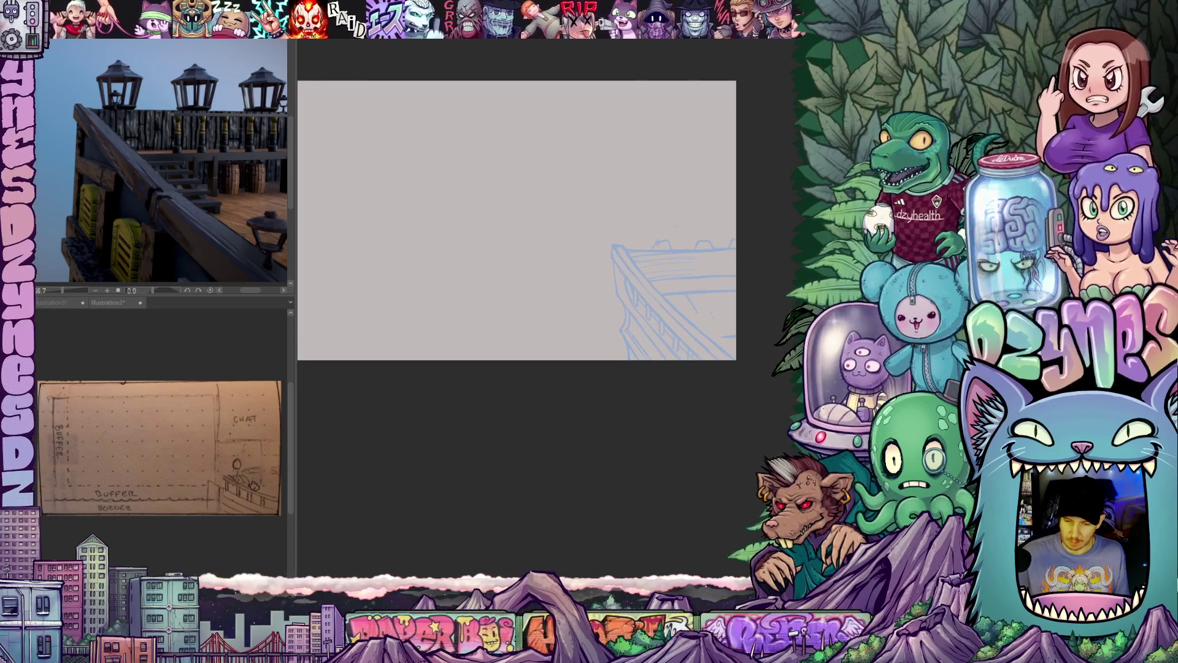
# - Create a 1-point perspective ruler on a new layer via the layer's Ruler/Frame menu
pyautogui.moveTo(716, 389); pyautogui.dragTo(639, 349)
pyautogui.scroll(2, 636, 338)
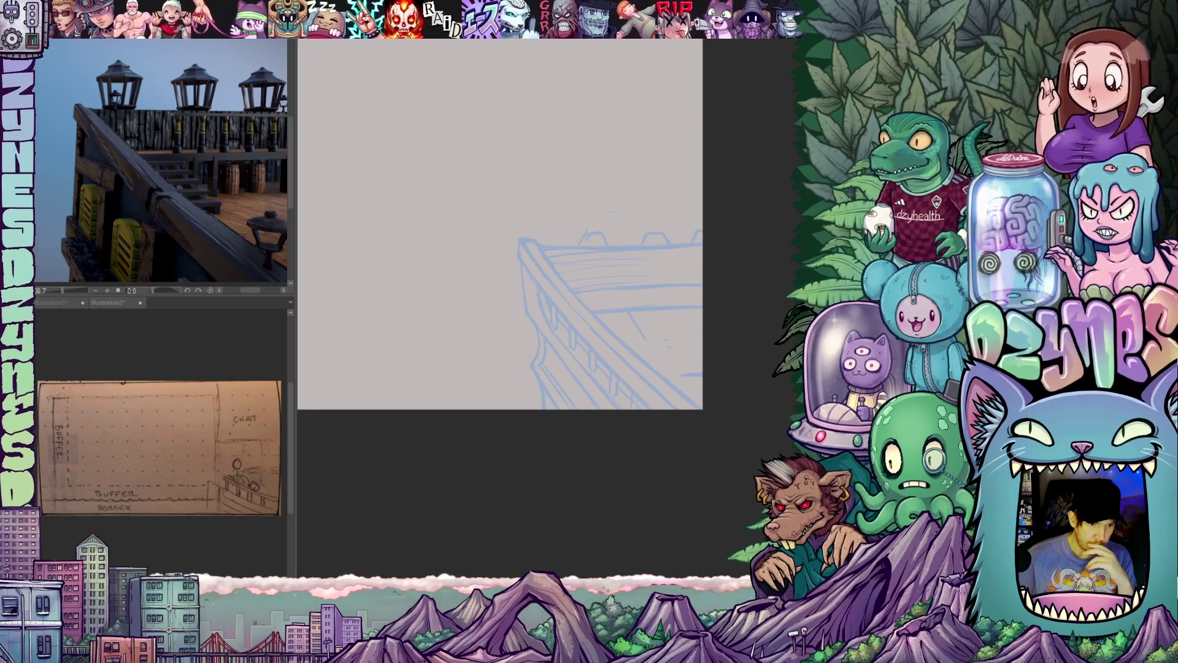
pyautogui.rightClick(70, 108)
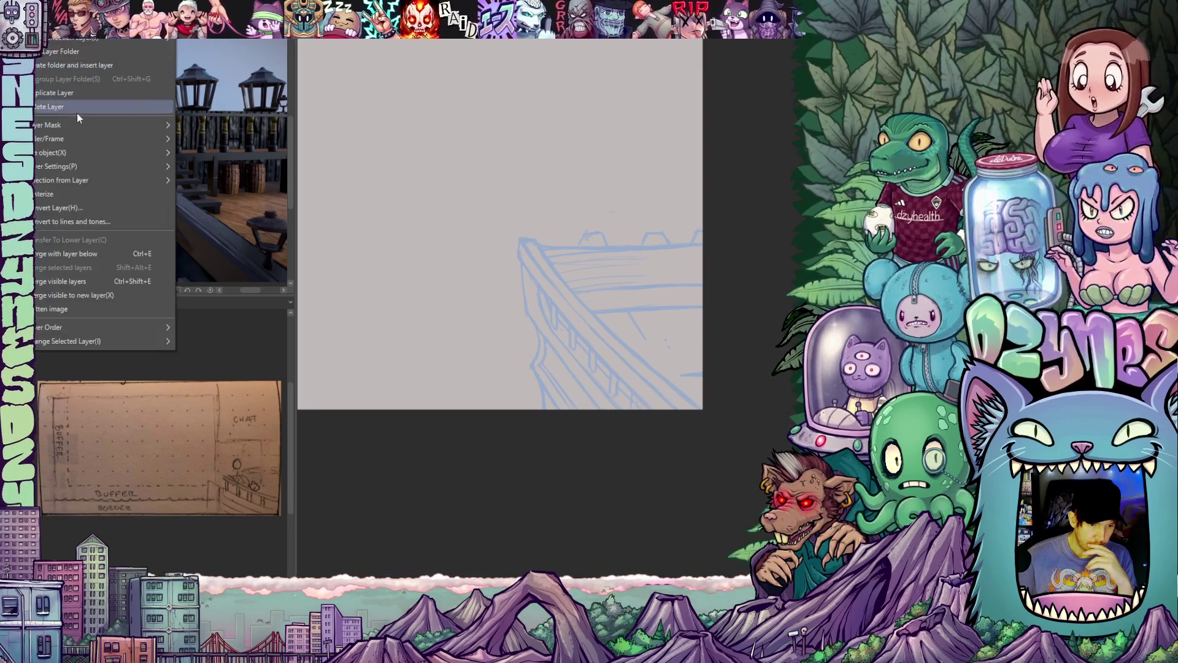
pyautogui.moveTo(159, 139)
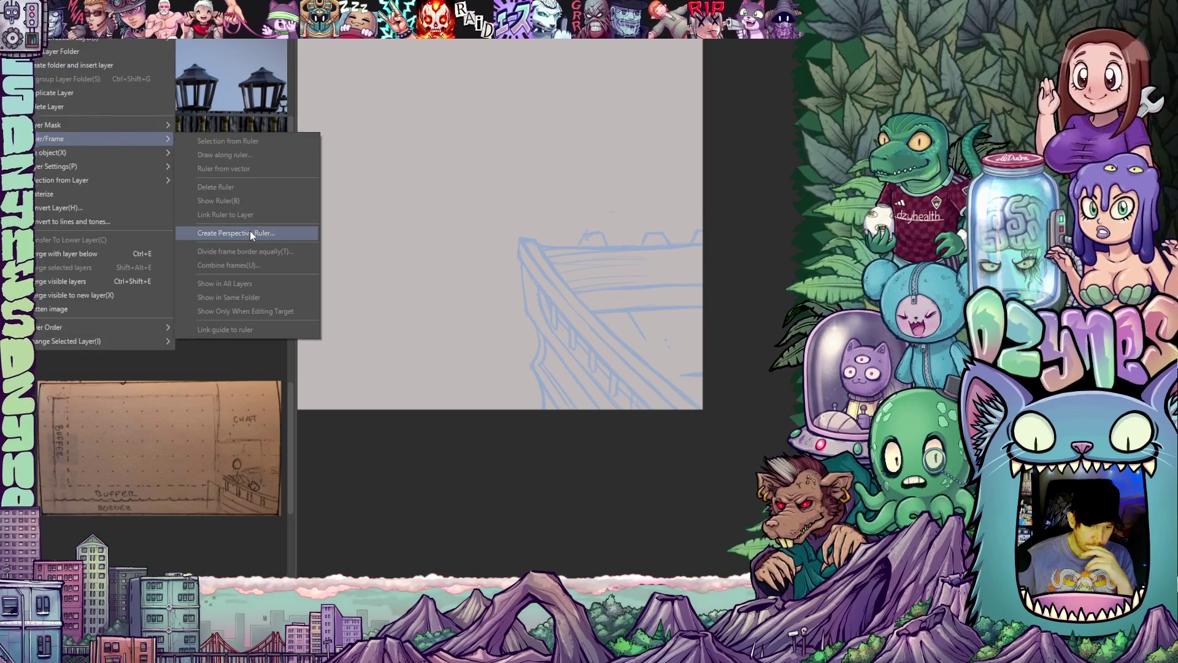
pyautogui.click(251, 233)
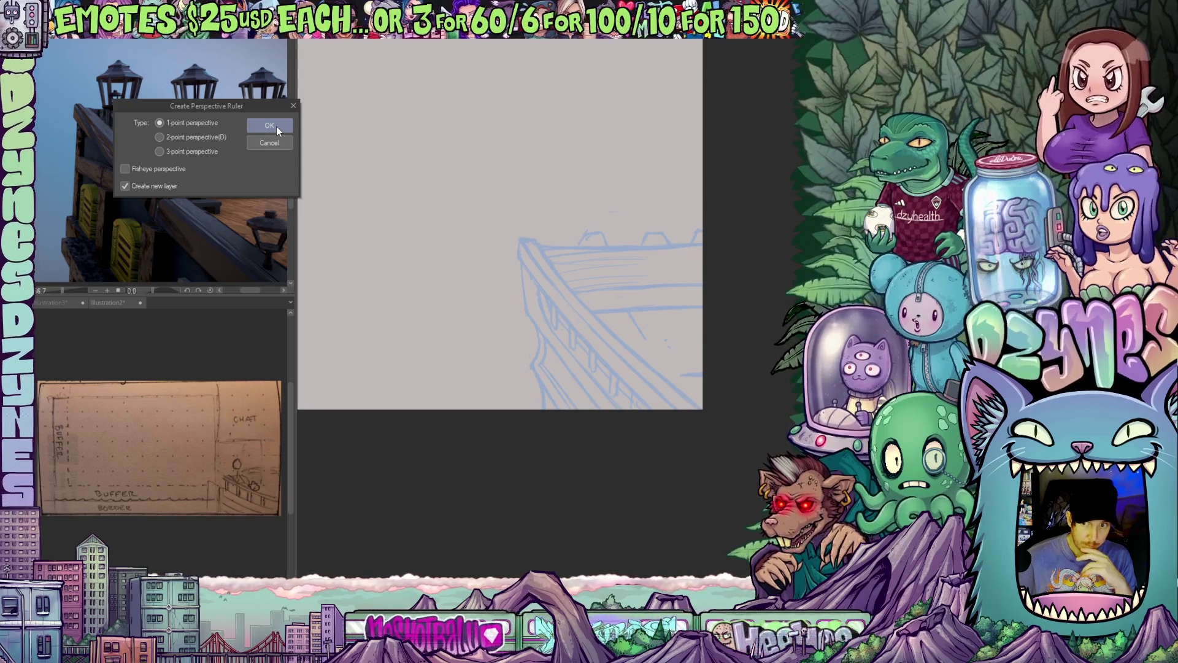
pyautogui.click(276, 126)
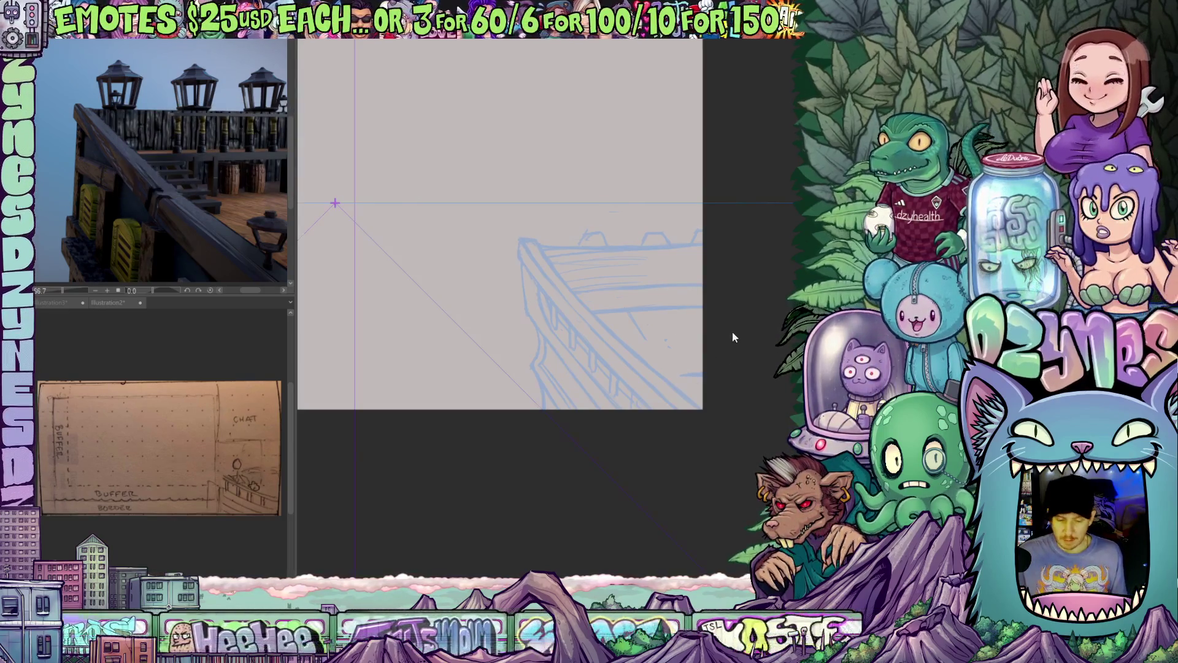
pyautogui.moveTo(513, 307)
pyautogui.mouseDown()
pyautogui.moveTo(604, 341)
pyautogui.moveTo(573, 333)
pyautogui.mouseUp()
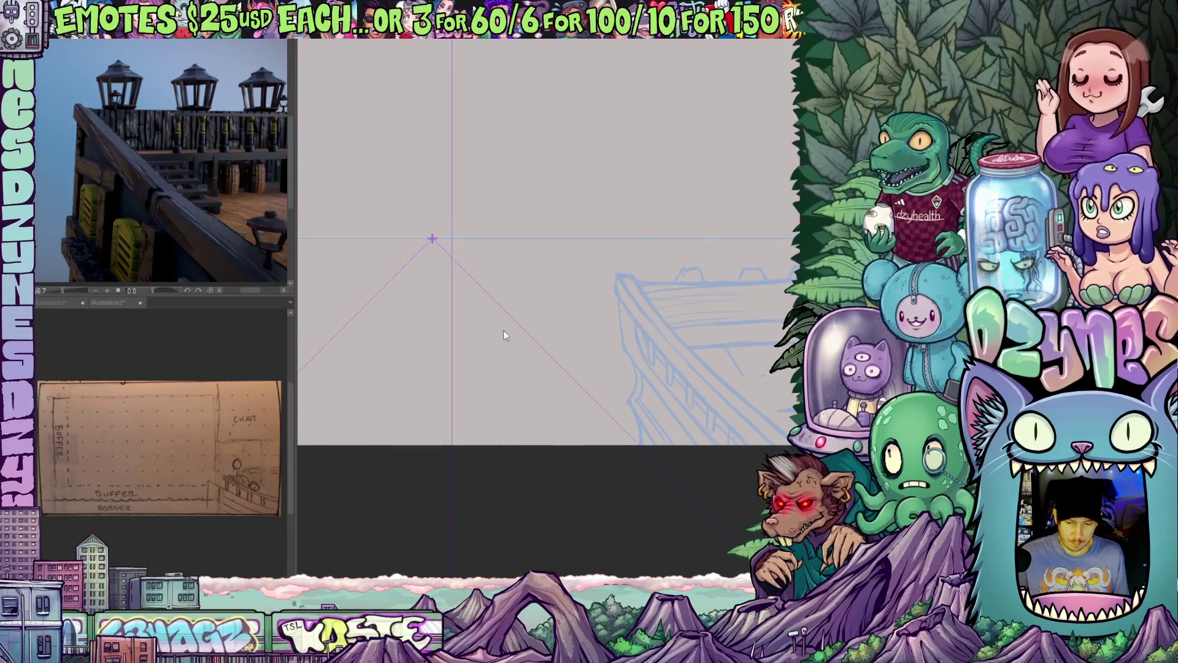
# - Move the perspective ruler's vanishing point and horizon line up and right
pyautogui.click(433, 238)
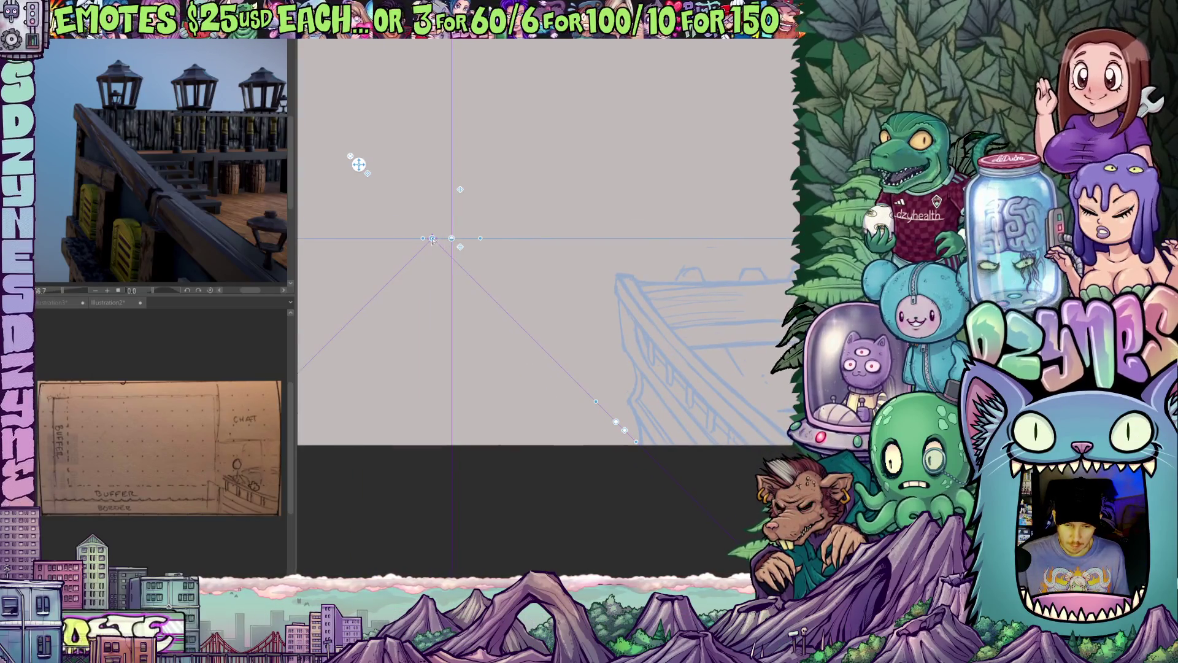
pyautogui.moveTo(432, 239); pyautogui.dragTo(457, 224)
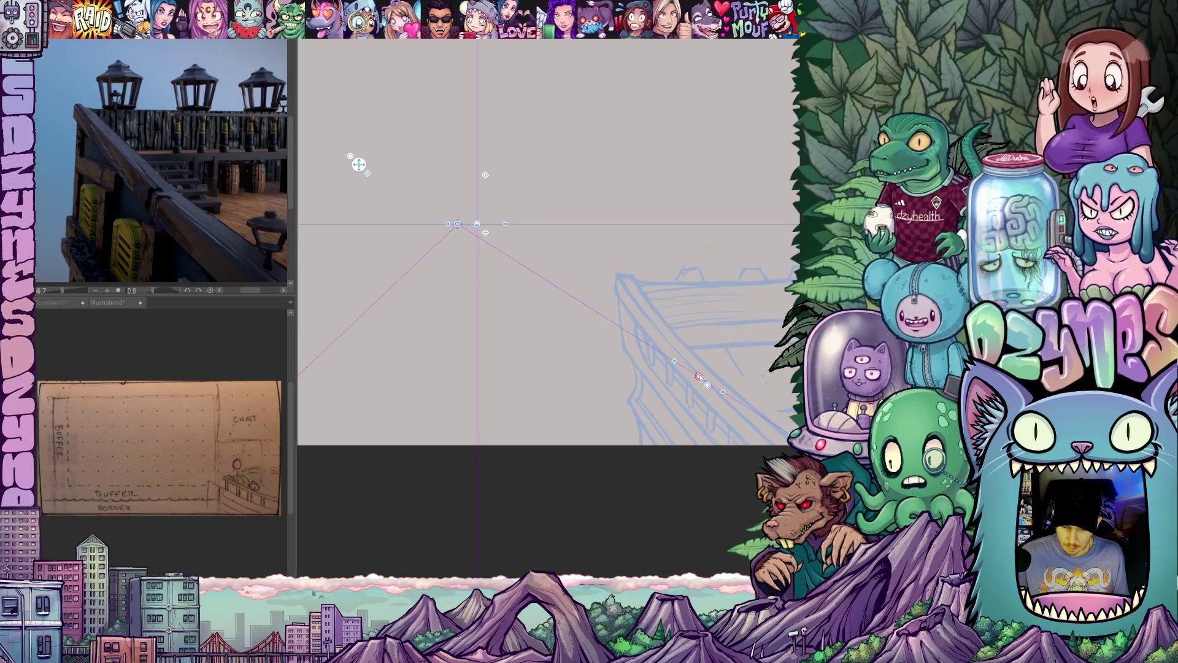
pyautogui.moveTo(699, 377); pyautogui.dragTo(687, 485)
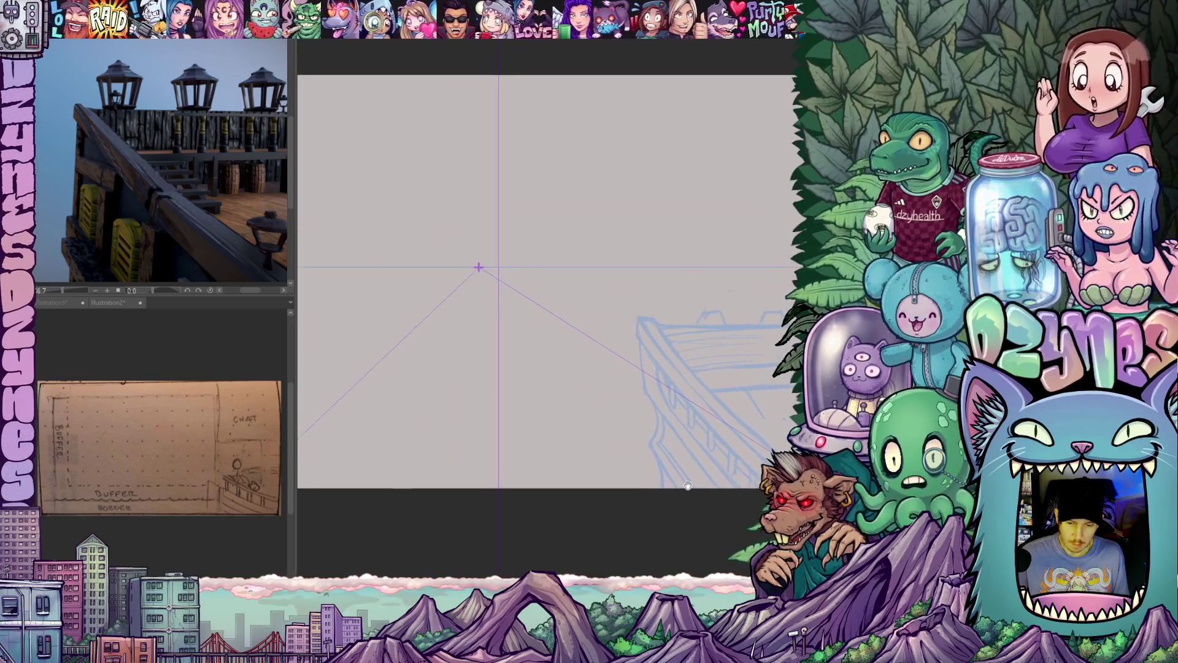
pyautogui.moveTo(480, 267); pyautogui.dragTo(479, 246)
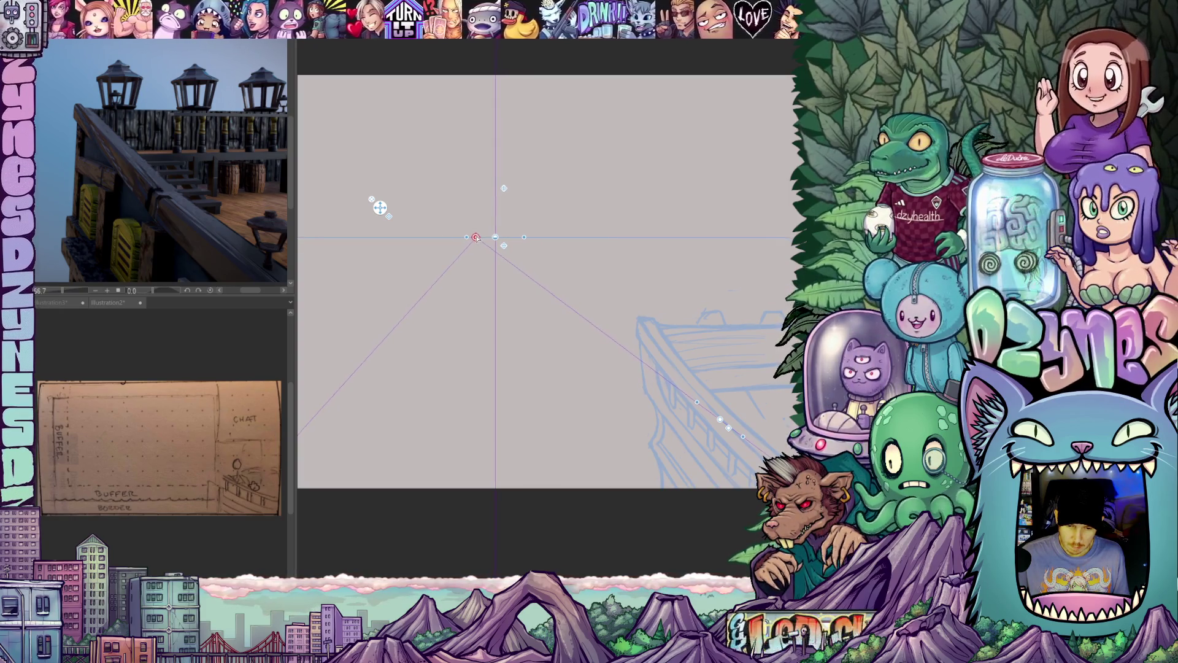
pyautogui.moveTo(590, 437); pyautogui.dragTo(526, 407)
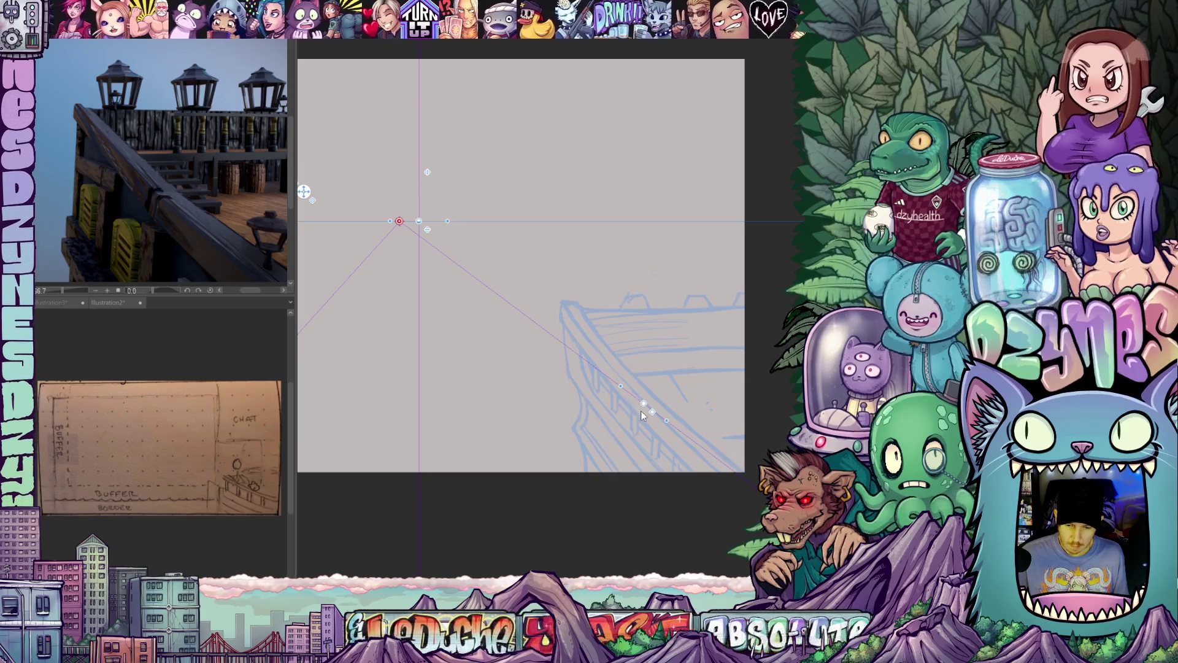
# - Pivot the lower perspective guide line downward to follow the rail's slope
pyautogui.moveTo(641, 407); pyautogui.dragTo(643, 413)
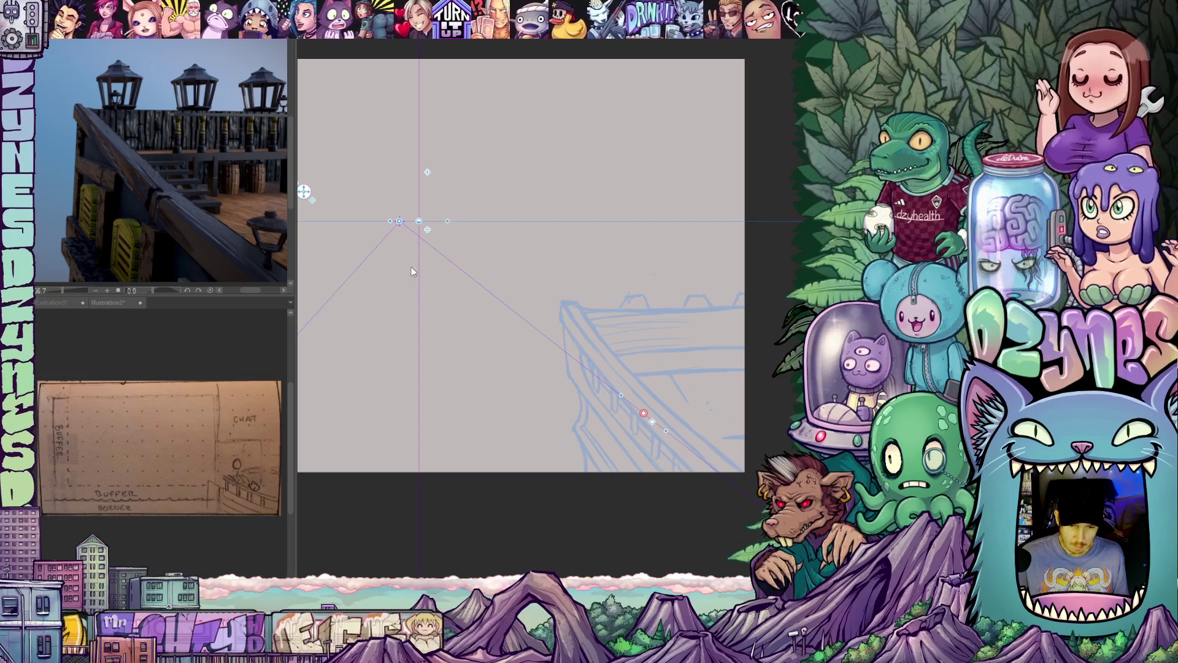
pyautogui.moveTo(200, 452); pyautogui.dragTo(344, 452)
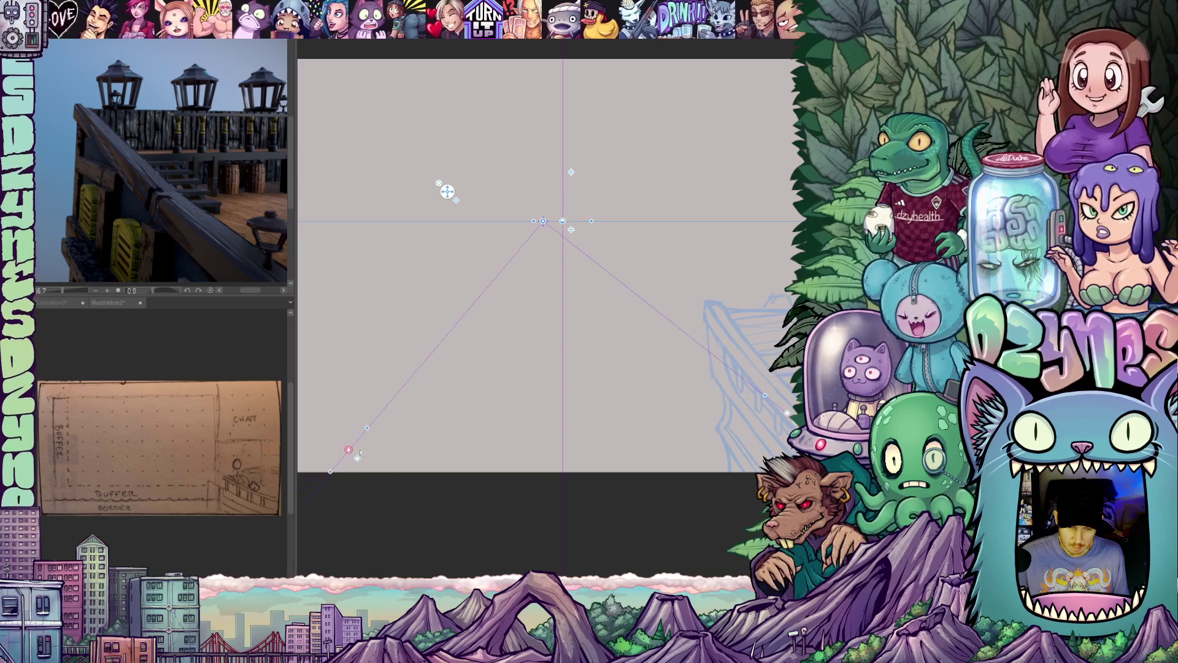
pyautogui.moveTo(771, 410); pyautogui.dragTo(551, 420)
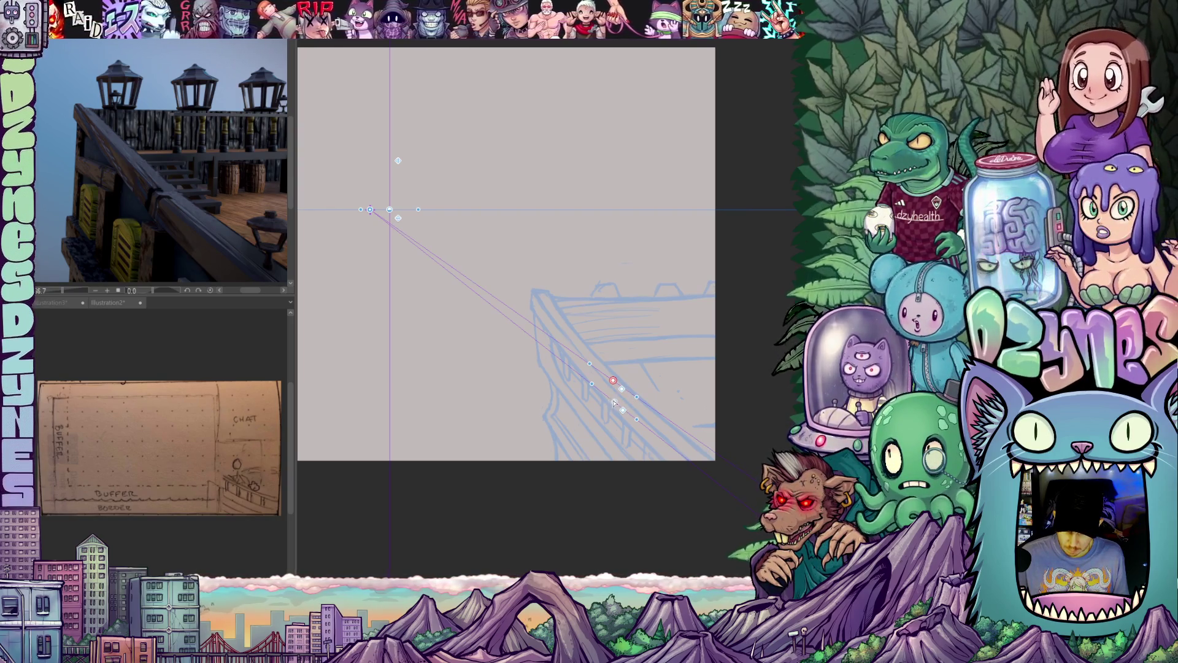
pyautogui.moveTo(600, 437); pyautogui.dragTo(599, 441)
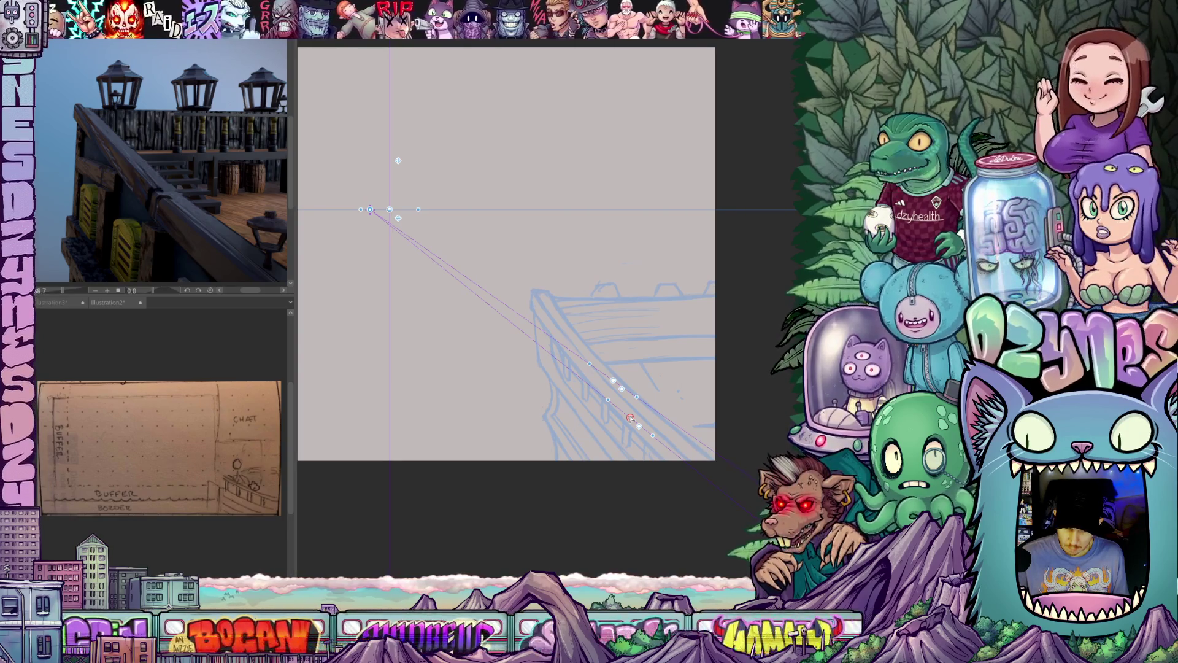
pyautogui.moveTo(613, 481); pyautogui.dragTo(557, 413)
pyautogui.scroll(1, 558, 413)
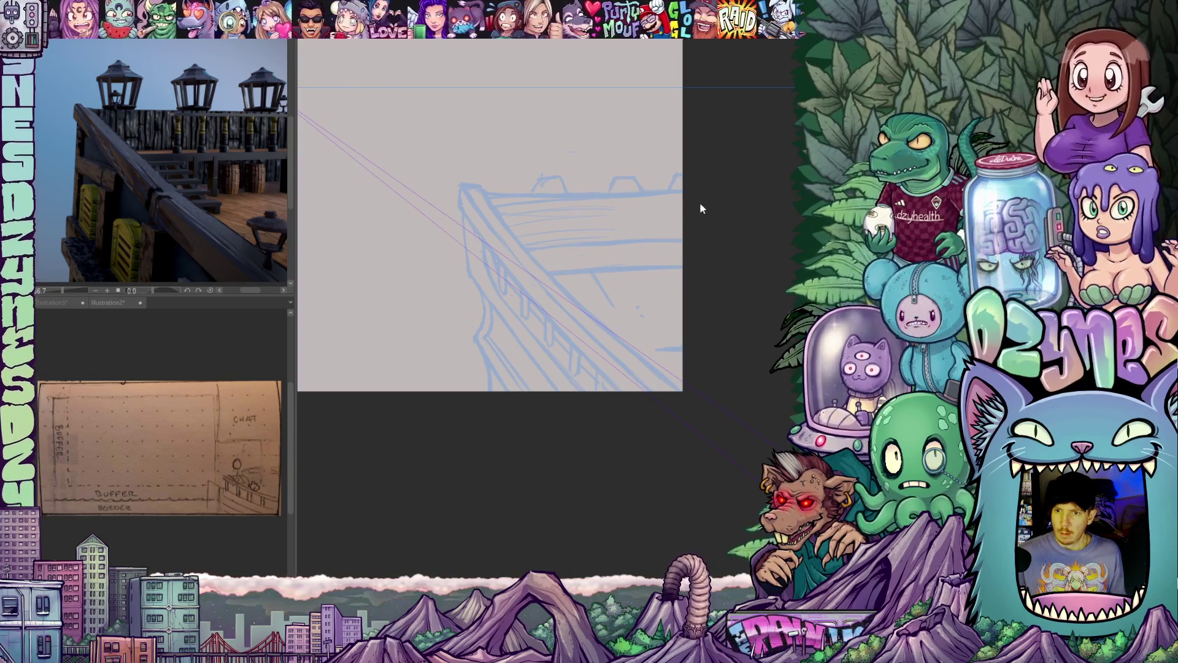
pyautogui.scroll(2, 700, 330)
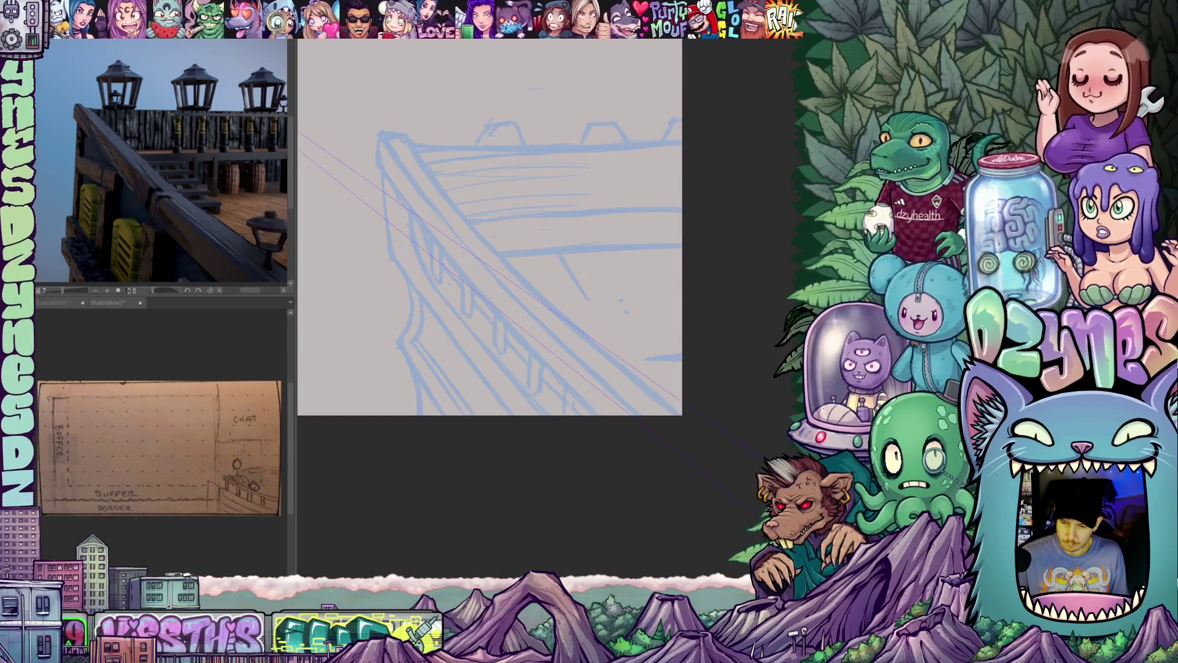
# - Set the drawing colour to deep purple 7408A6 in the Color settings dialog
pyautogui.press('F9')
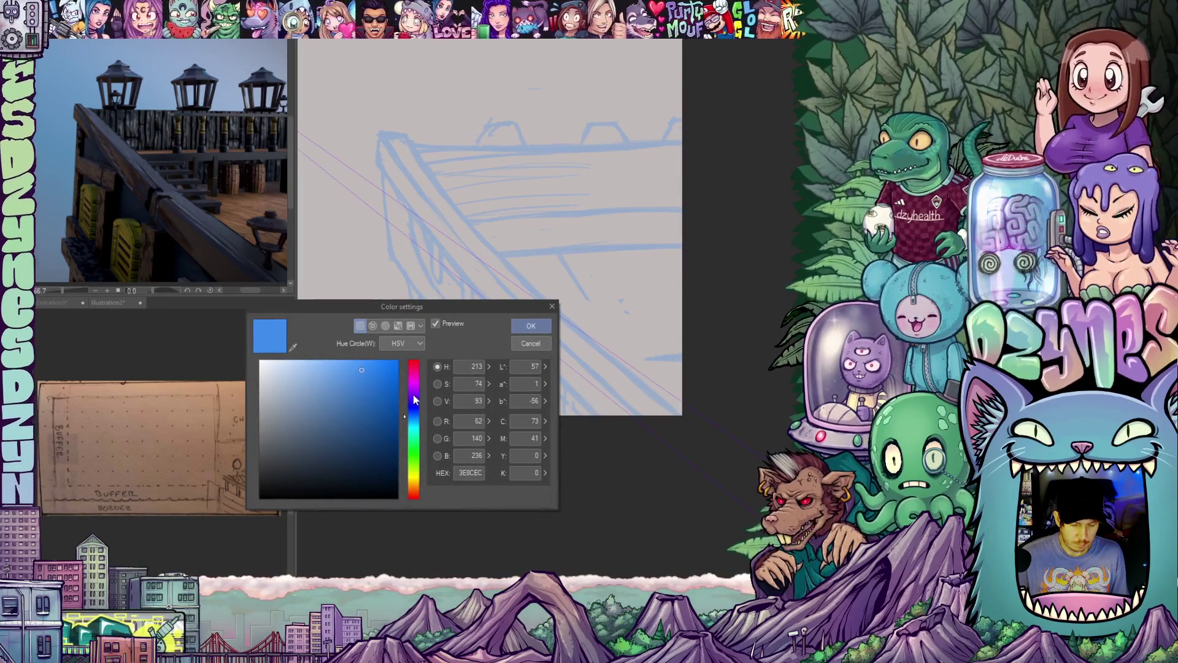
pyautogui.click(414, 392)
pyautogui.click(393, 406)
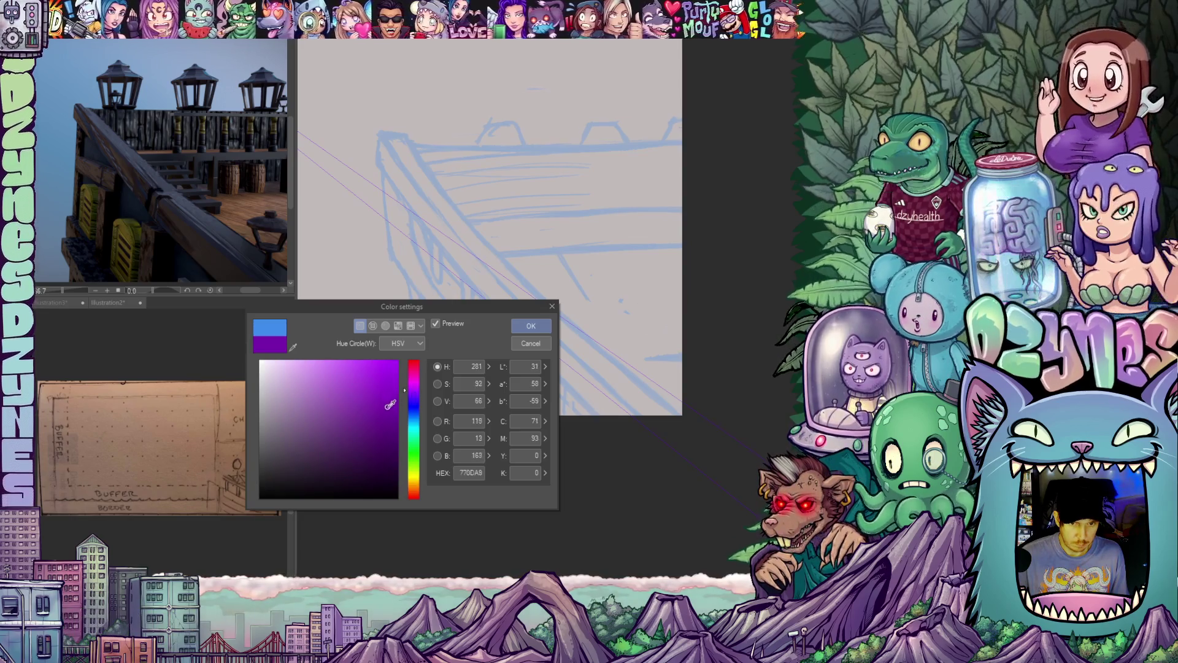
pyautogui.click(531, 326)
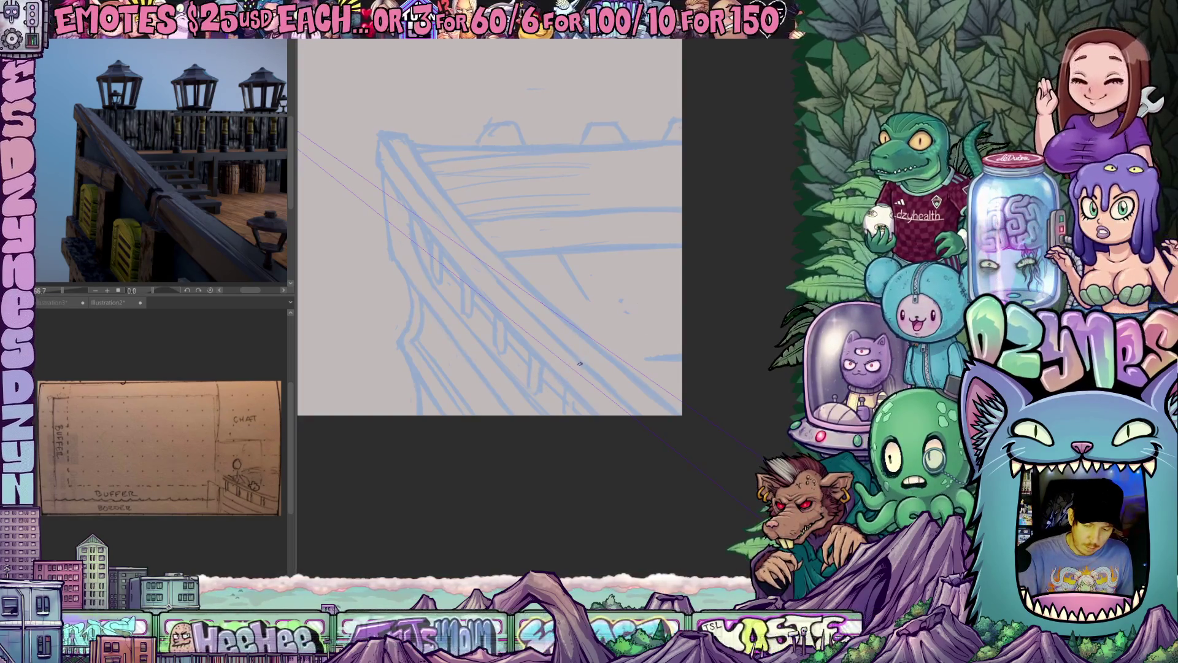
# - Turn the view nearly upright over the rail and ink the left and right purple rail lines upward
pyautogui.moveTo(579, 361)
pyautogui.mouseDown()
pyautogui.moveTo(664, 491)
pyautogui.moveTo(553, 494)
pyautogui.mouseUp()
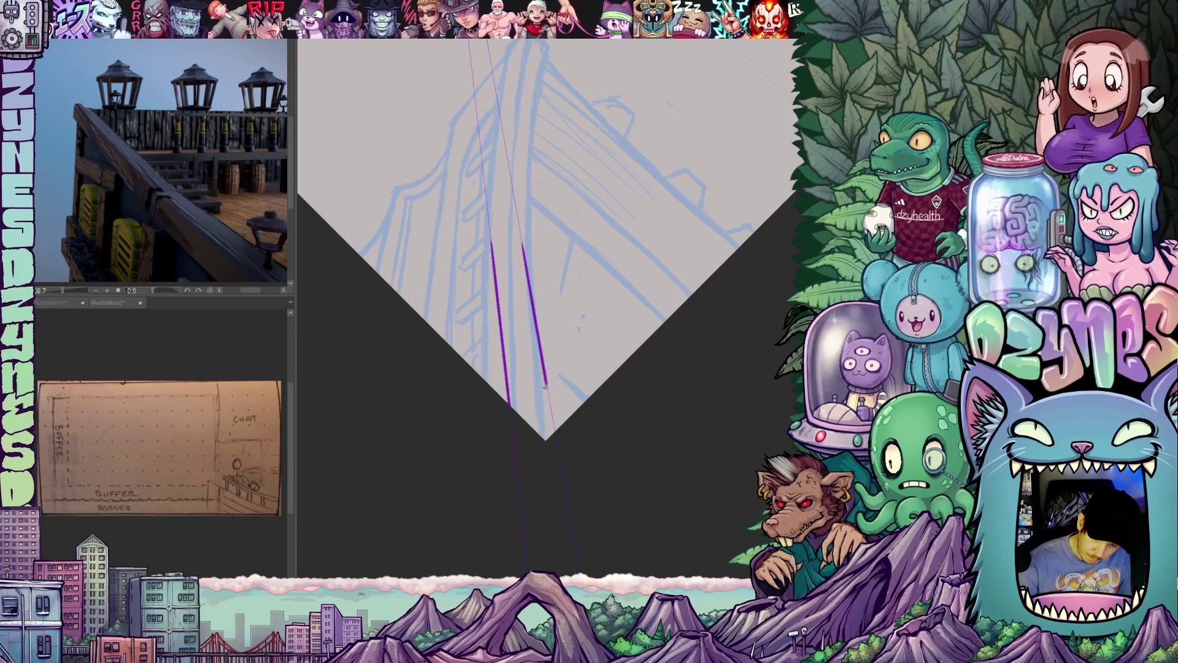
pyautogui.moveTo(678, 382)
pyautogui.mouseDown()
pyautogui.moveTo(608, 421)
pyautogui.moveTo(618, 436)
pyautogui.moveTo(611, 424)
pyautogui.mouseUp()
pyautogui.moveTo(574, 389)
pyautogui.mouseDown()
pyautogui.moveTo(589, 408)
pyautogui.moveTo(577, 382)
pyautogui.moveTo(715, 433)
pyautogui.moveTo(578, 516)
pyautogui.mouseUp()
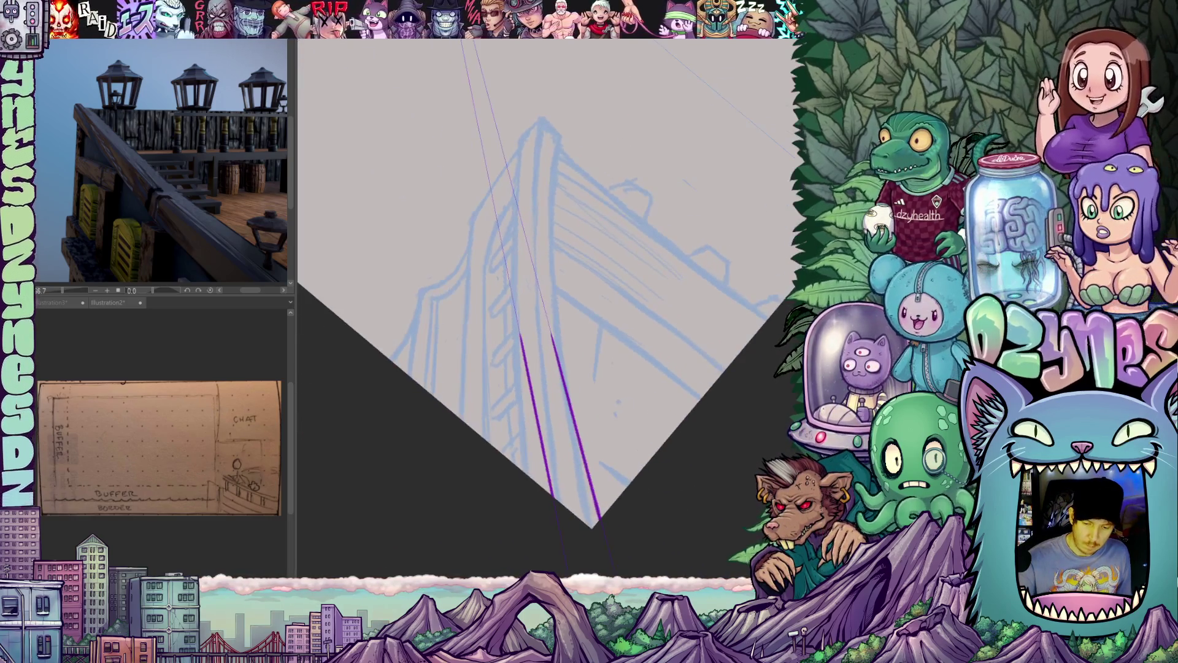
pyautogui.moveTo(520, 341); pyautogui.dragTo(480, 144)
pyautogui.moveTo(546, 326)
pyautogui.mouseDown()
pyautogui.moveTo(496, 123)
pyautogui.moveTo(429, 184)
pyautogui.moveTo(442, 276)
pyautogui.moveTo(473, 323)
pyautogui.mouseUp()
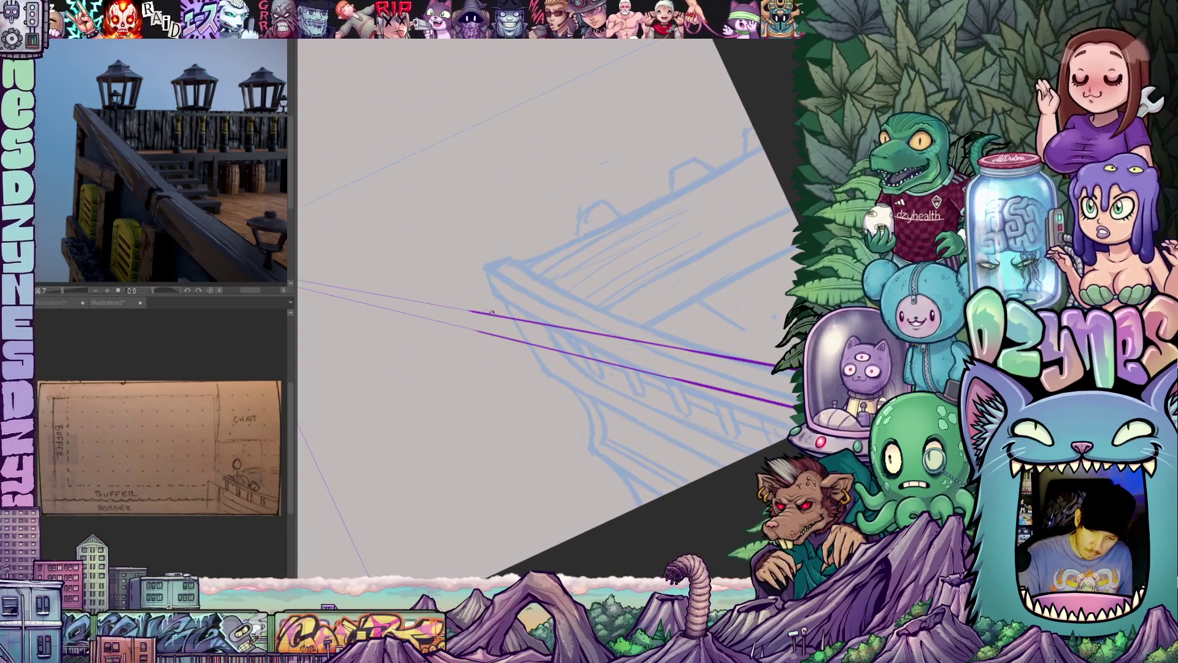
# - Extend the lower purple rail line left, cap the rail's front end, and add a stroke beside the right line
pyautogui.moveTo(497, 333)
pyautogui.mouseDown()
pyautogui.moveTo(452, 325)
pyautogui.moveTo(476, 313)
pyautogui.mouseUp()
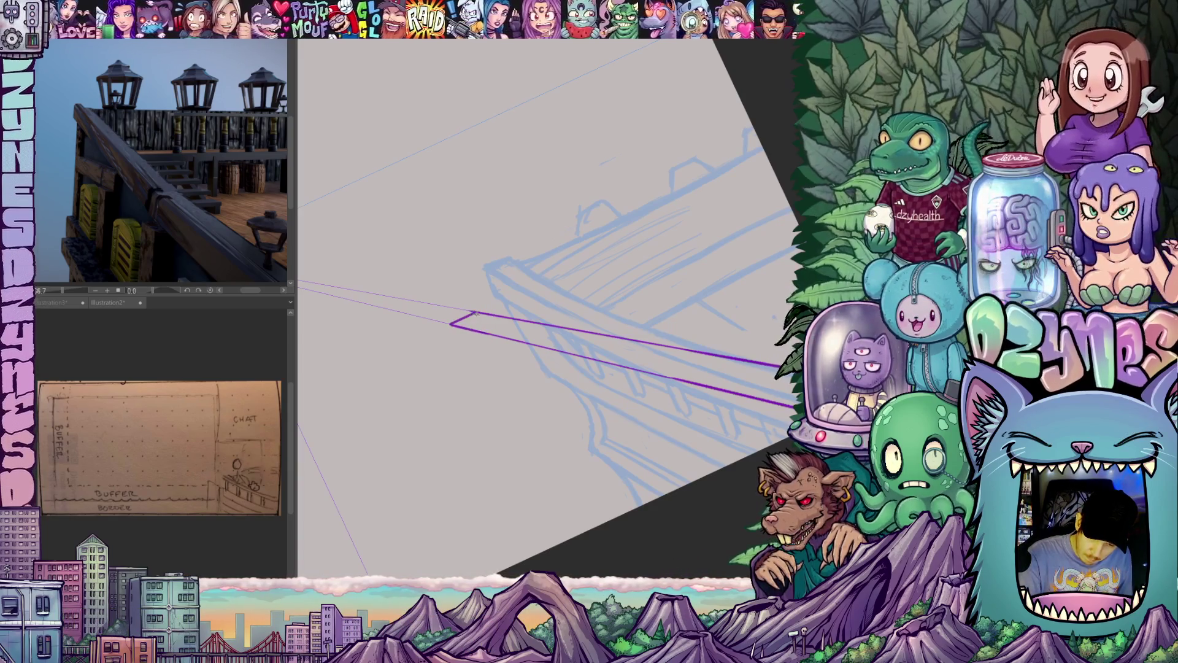
pyautogui.moveTo(663, 346); pyautogui.dragTo(637, 404)
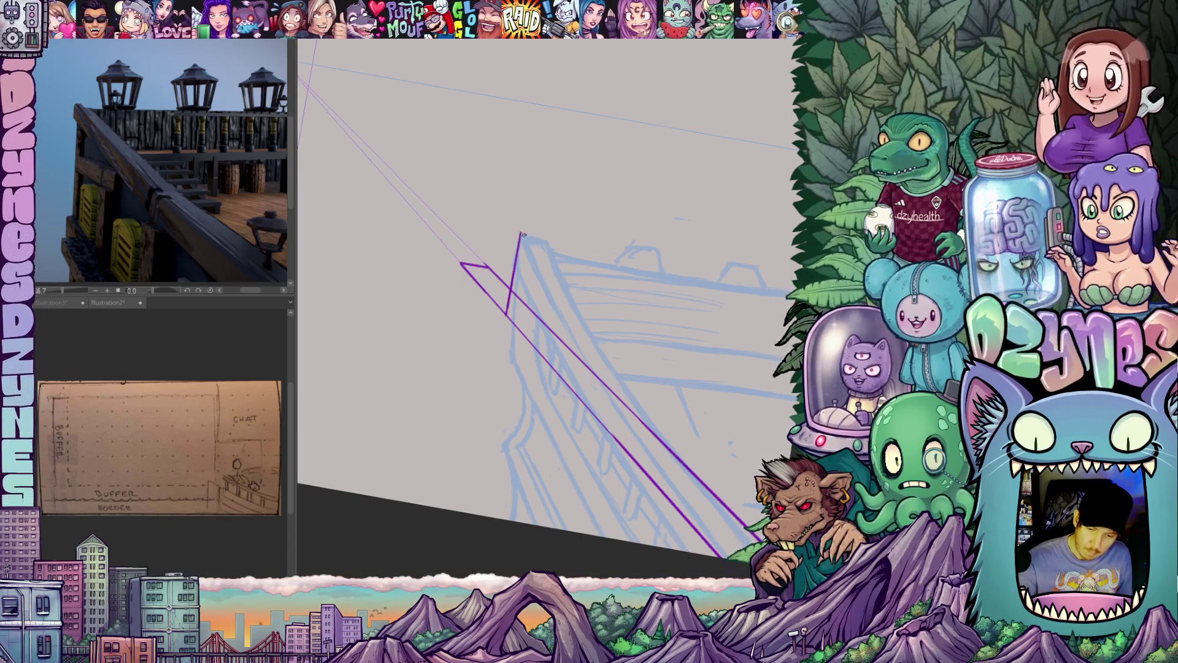
pyautogui.moveTo(520, 233); pyautogui.dragTo(549, 236)
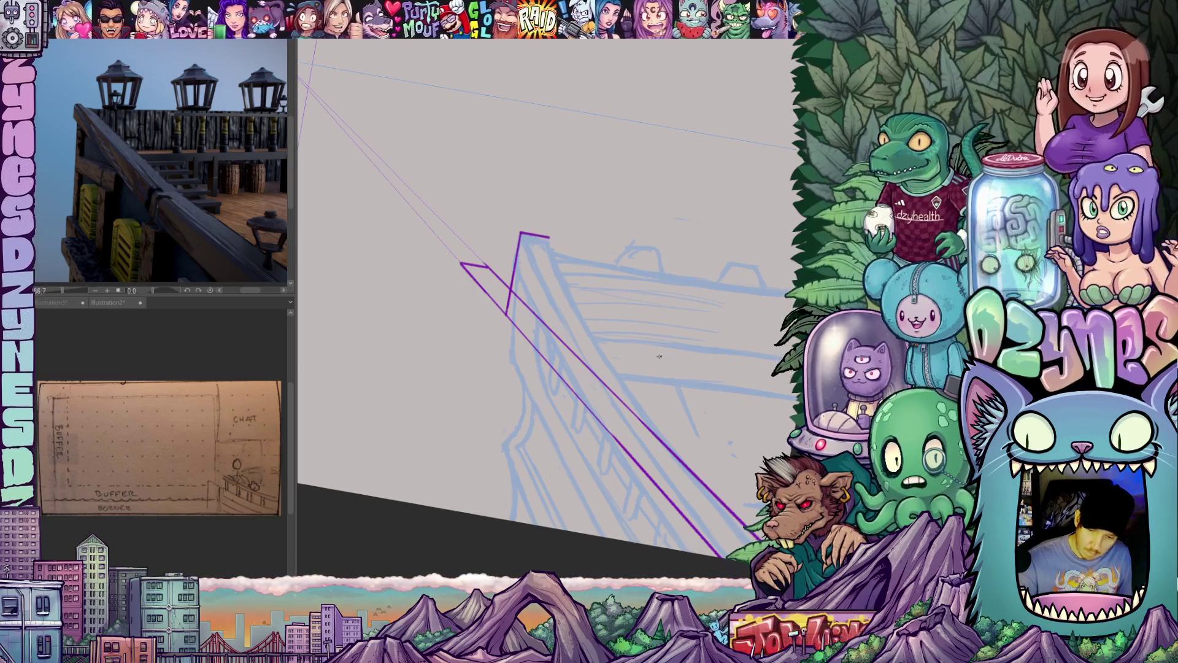
pyautogui.moveTo(706, 405); pyautogui.dragTo(640, 449)
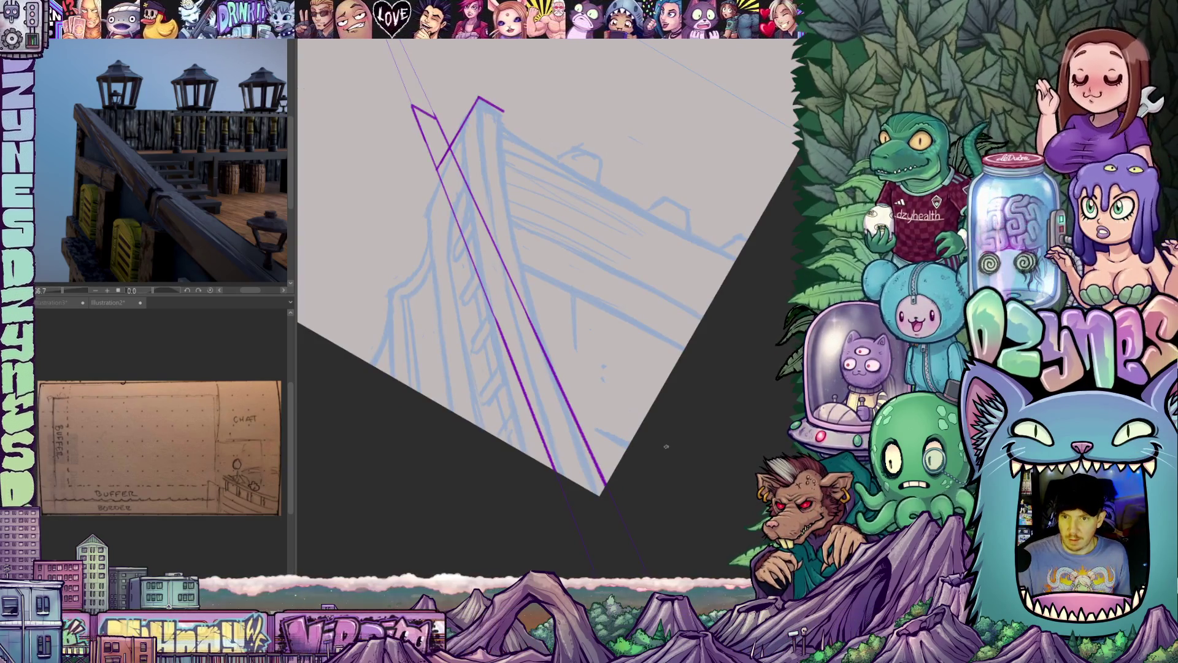
pyautogui.moveTo(666, 447)
pyautogui.mouseDown()
pyautogui.moveTo(697, 421)
pyautogui.moveTo(712, 370)
pyautogui.moveTo(705, 344)
pyautogui.mouseUp()
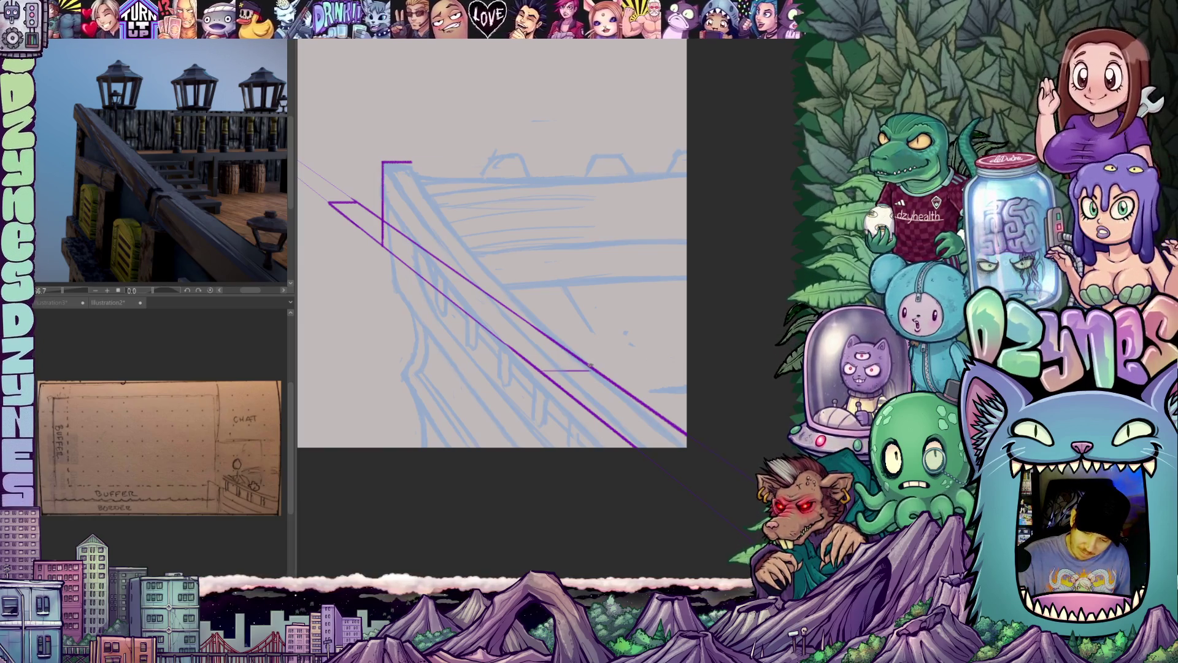
pyautogui.moveTo(598, 364); pyautogui.dragTo(583, 473)
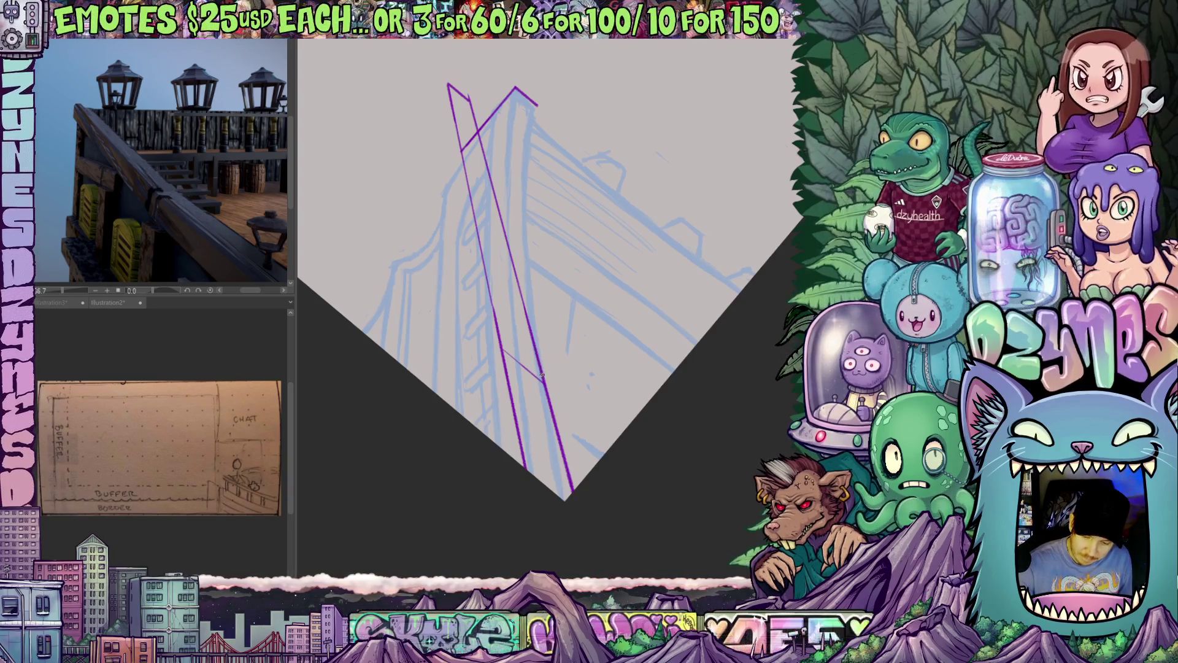
pyautogui.moveTo(533, 333); pyautogui.dragTo(532, 106)
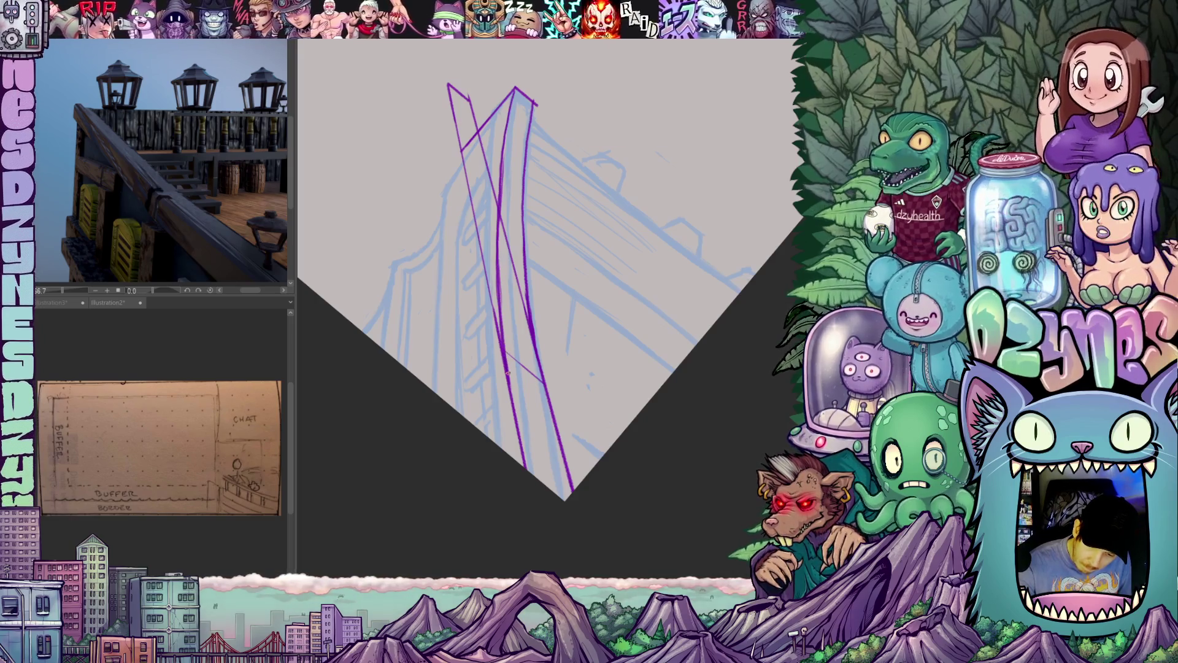
# - Erase the overlapping part of the long rail line and stray bits of the left purple line
pyautogui.moveTo(605, 435)
pyautogui.mouseDown()
pyautogui.moveTo(706, 368)
pyautogui.moveTo(715, 394)
pyautogui.moveTo(603, 511)
pyautogui.moveTo(564, 431)
pyautogui.mouseUp()
pyautogui.moveTo(635, 413)
pyautogui.mouseDown()
pyautogui.moveTo(633, 462)
pyautogui.moveTo(584, 465)
pyautogui.mouseUp()
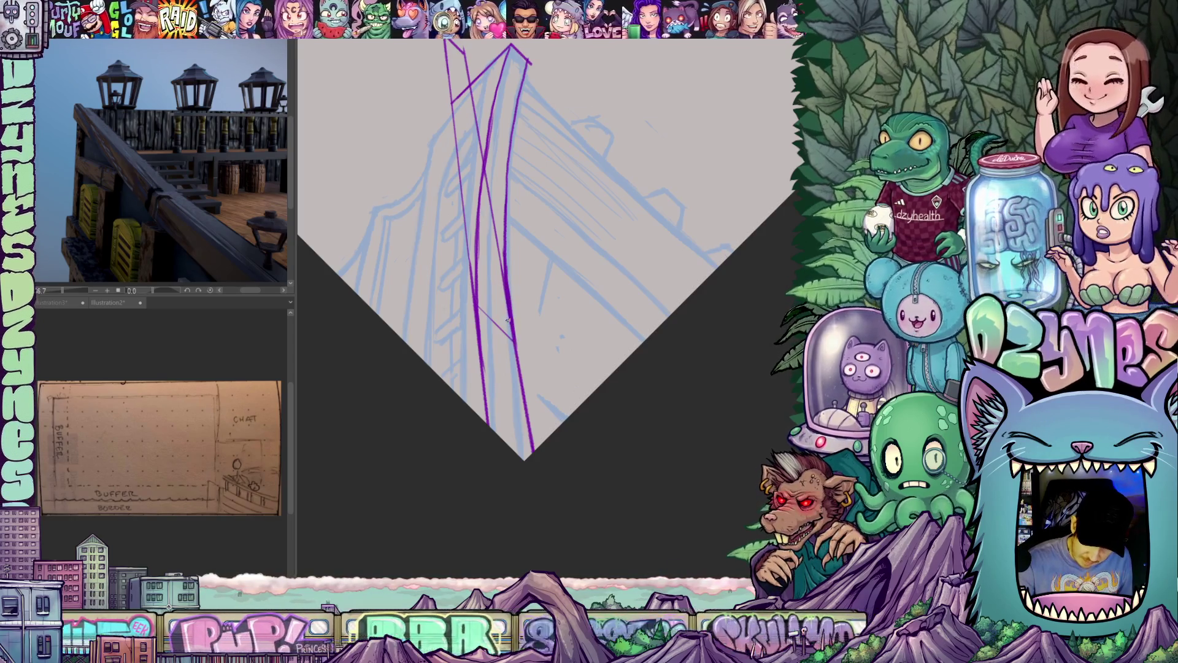
pyautogui.moveTo(508, 317); pyautogui.dragTo(499, 254)
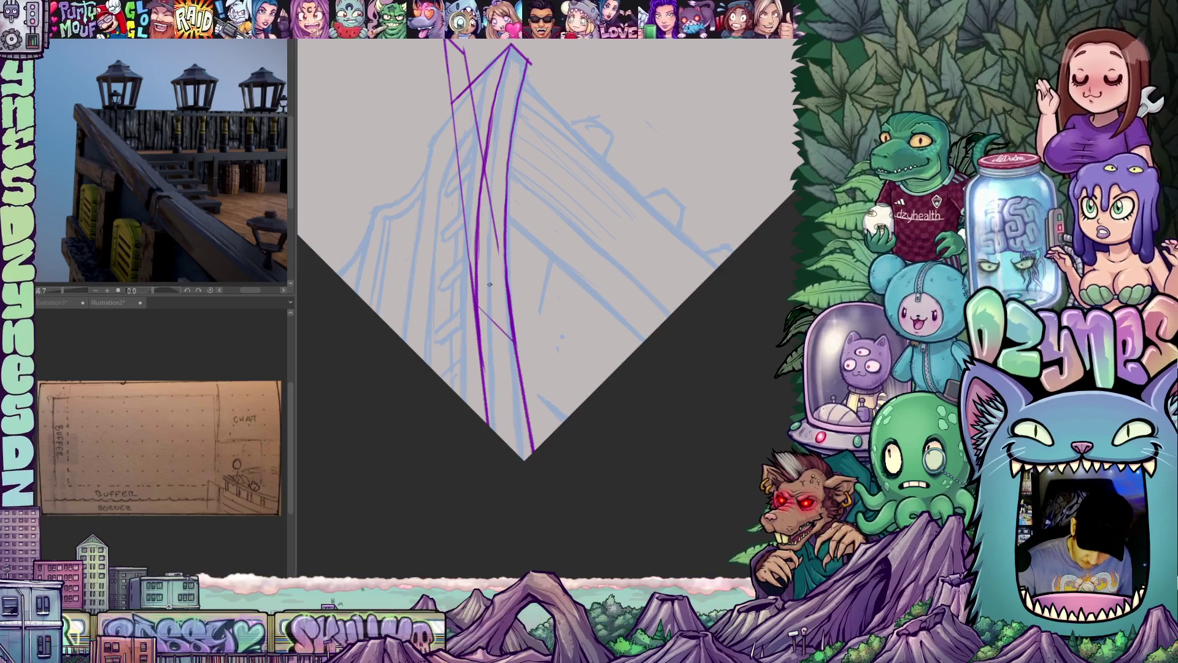
pyautogui.moveTo(473, 295); pyautogui.dragTo(485, 375)
pyautogui.moveTo(474, 305); pyautogui.dragTo(472, 285)
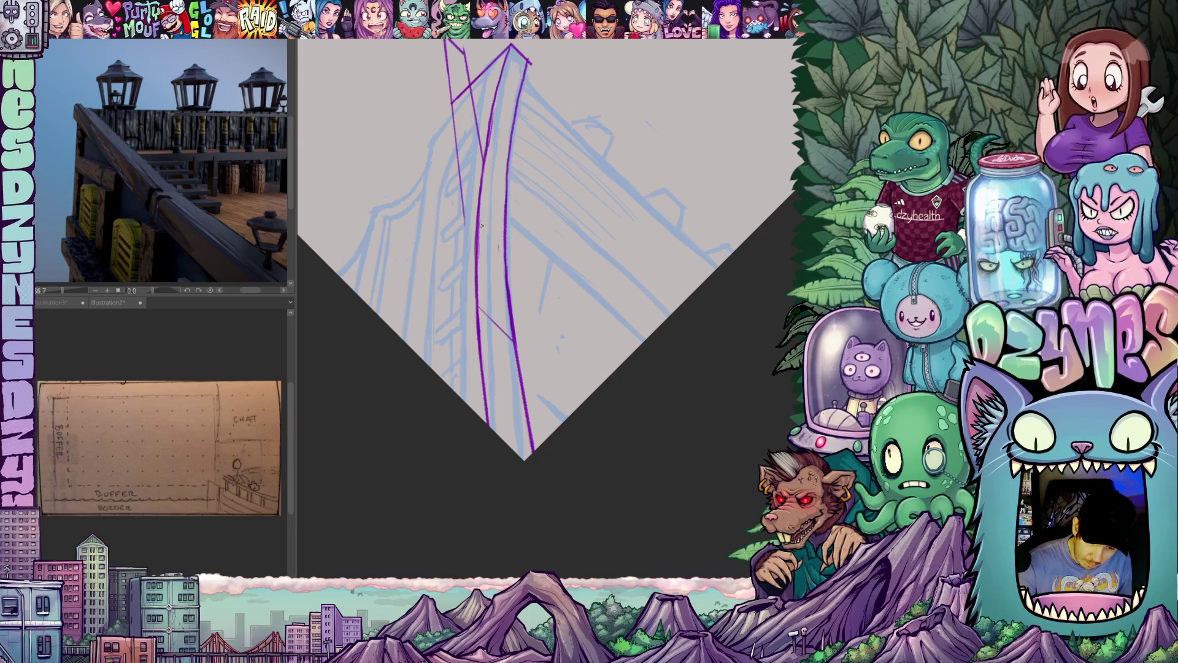
pyautogui.moveTo(482, 285); pyautogui.dragTo(486, 355)
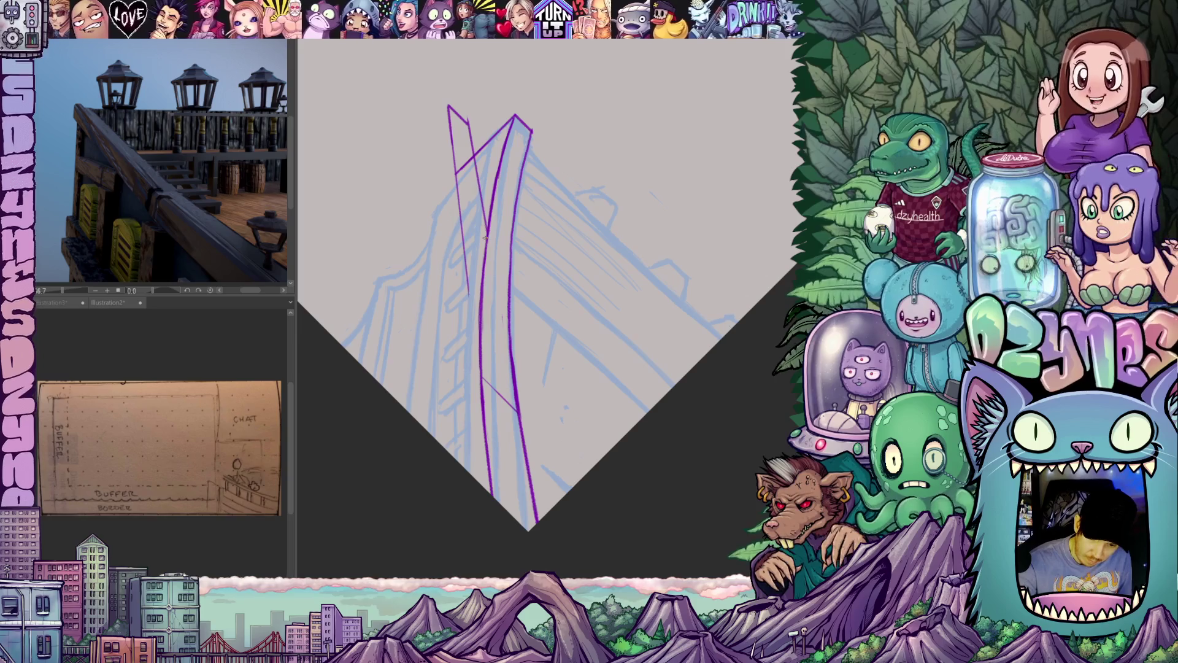
pyautogui.moveTo(593, 267); pyautogui.dragTo(573, 252)
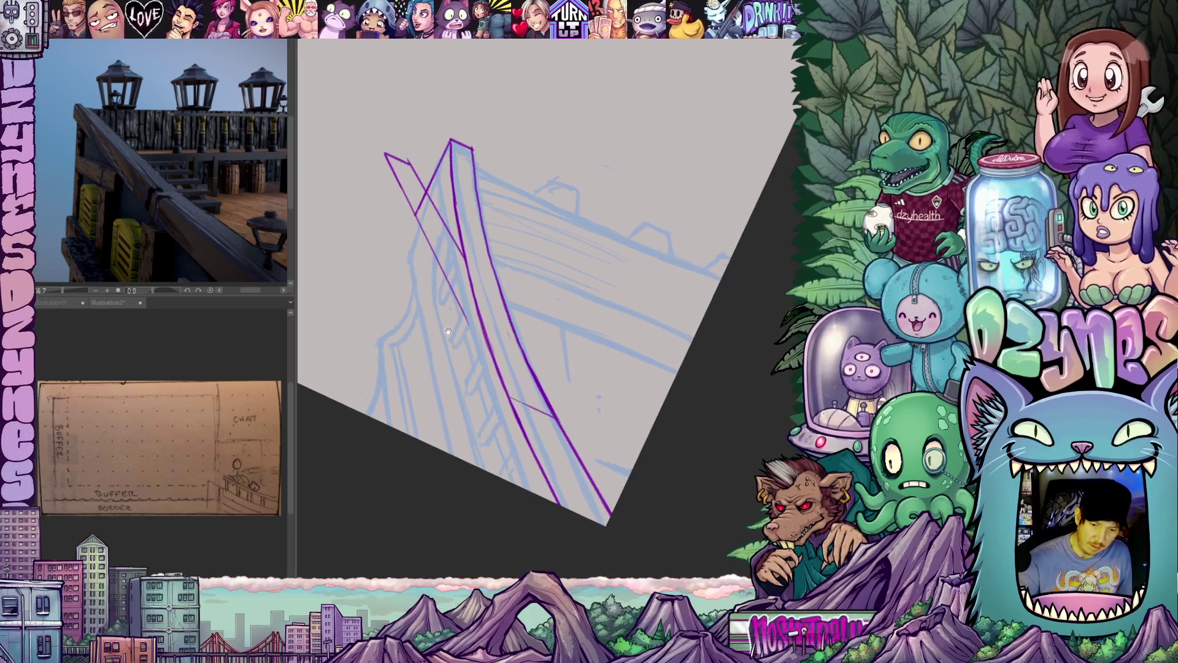
# - Ink a purple curve at the rail's front end and a long curve down its outer edge
pyautogui.moveTo(412, 260); pyautogui.dragTo(413, 242)
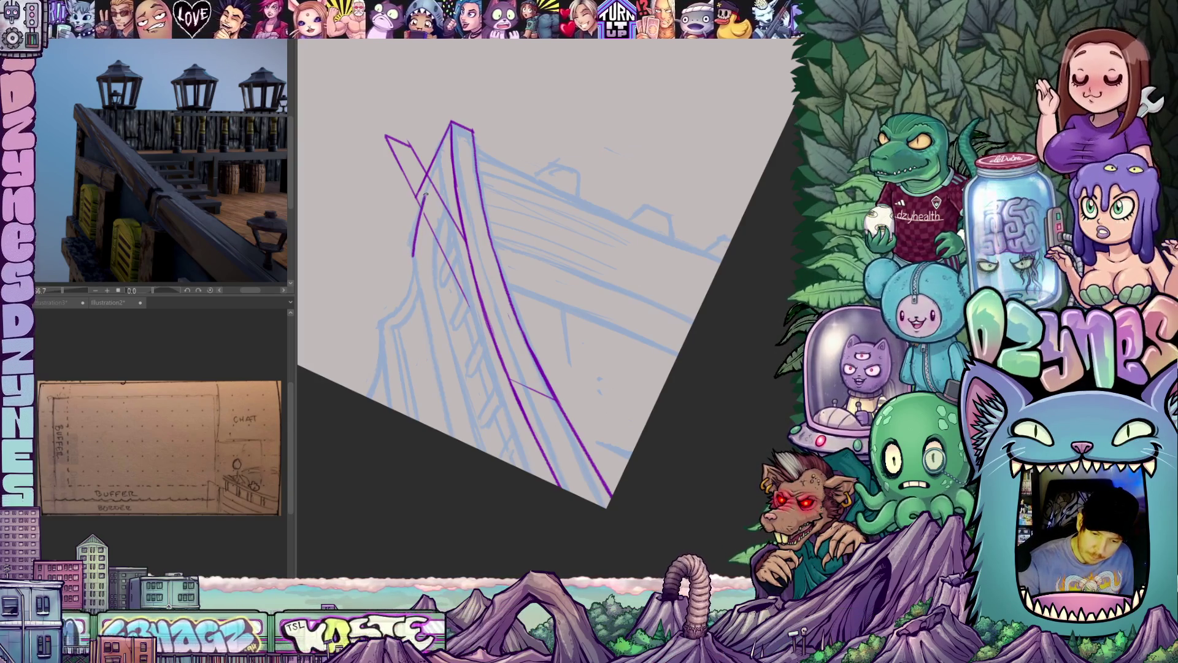
pyautogui.moveTo(412, 257); pyautogui.dragTo(439, 156)
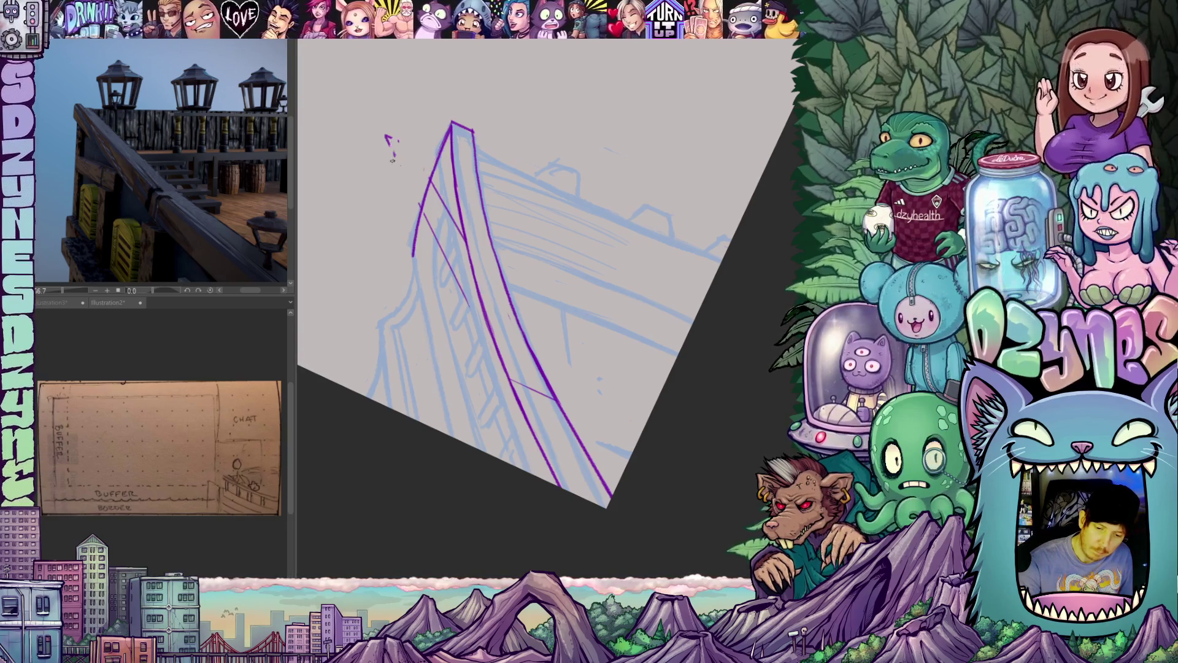
pyautogui.press('-')
pyautogui.moveTo(513, 86); pyautogui.dragTo(477, 439)
pyautogui.press('^')
pyautogui.press('^')
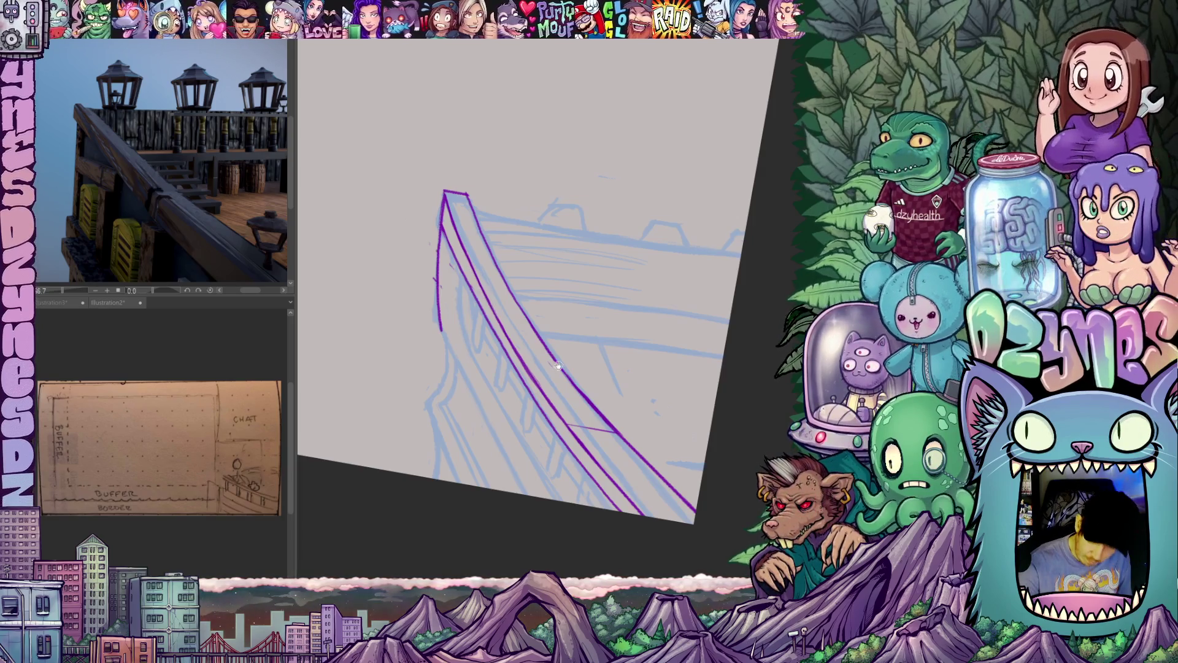
# - Replace a misplaced short stroke with a purple line down the bow's left side
pyautogui.moveTo(555, 369); pyautogui.dragTo(517, 239)
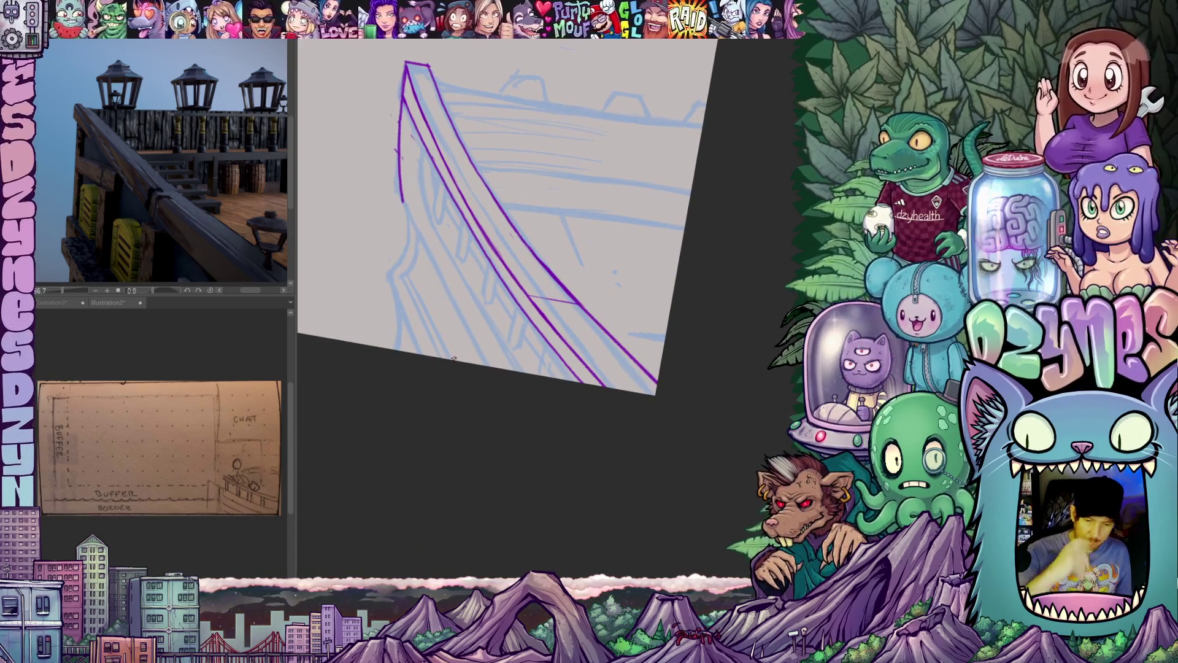
pyautogui.moveTo(514, 424); pyautogui.dragTo(671, 446)
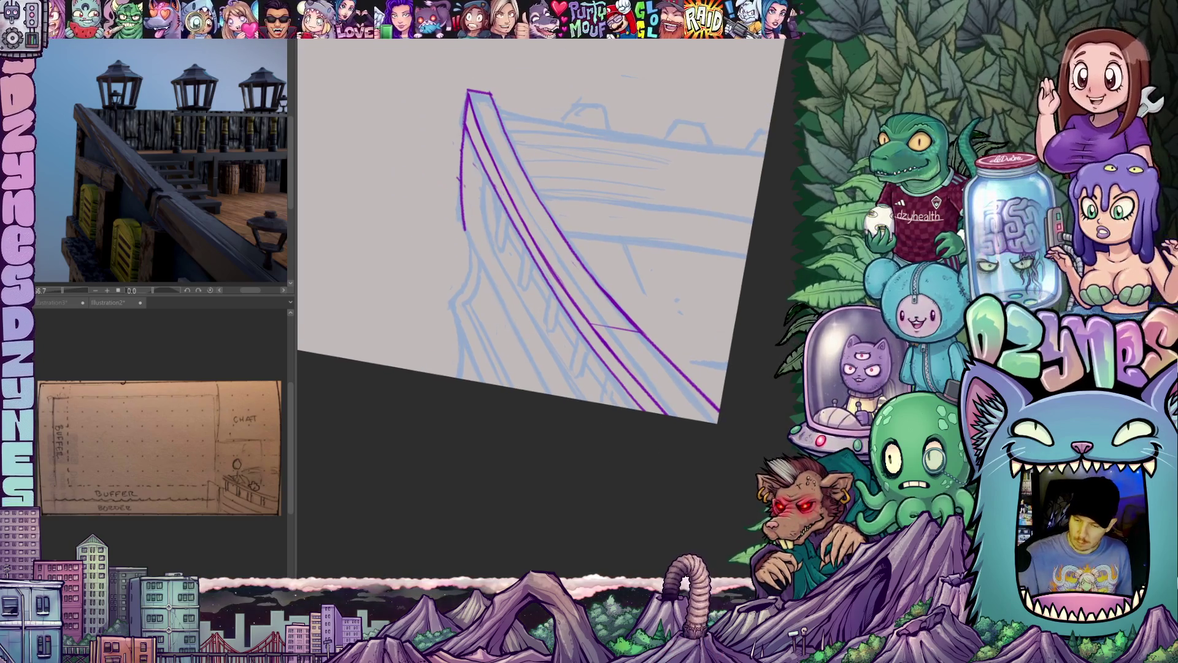
pyautogui.moveTo(760, 409); pyautogui.dragTo(711, 478)
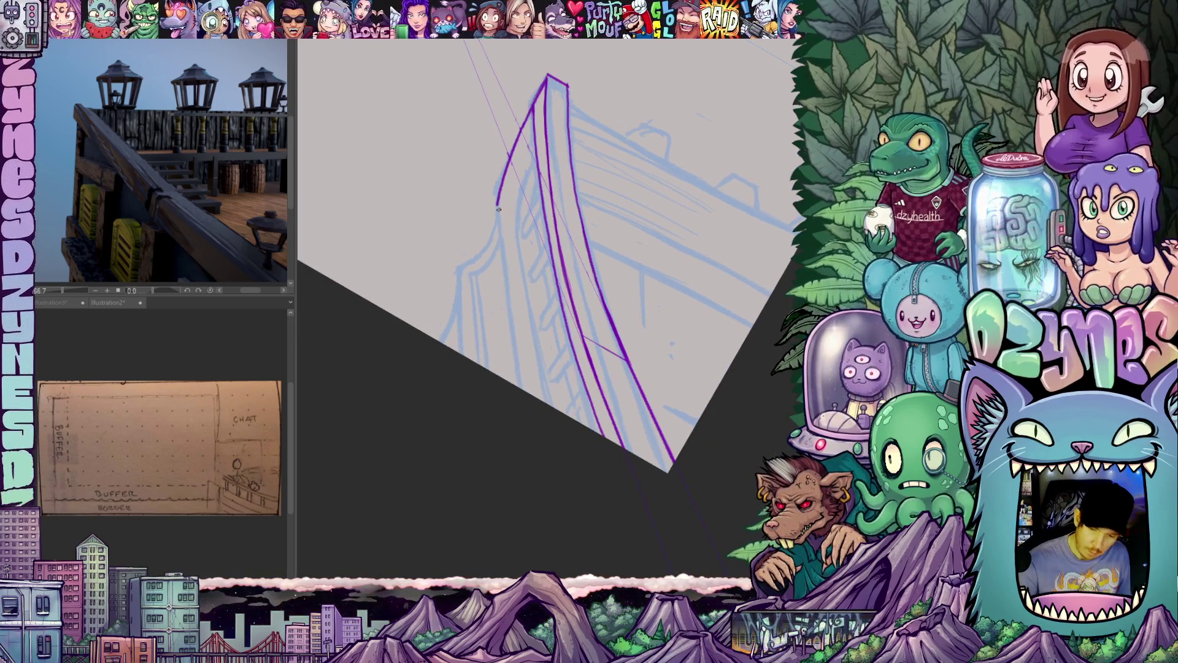
pyautogui.moveTo(500, 219); pyautogui.dragTo(510, 254)
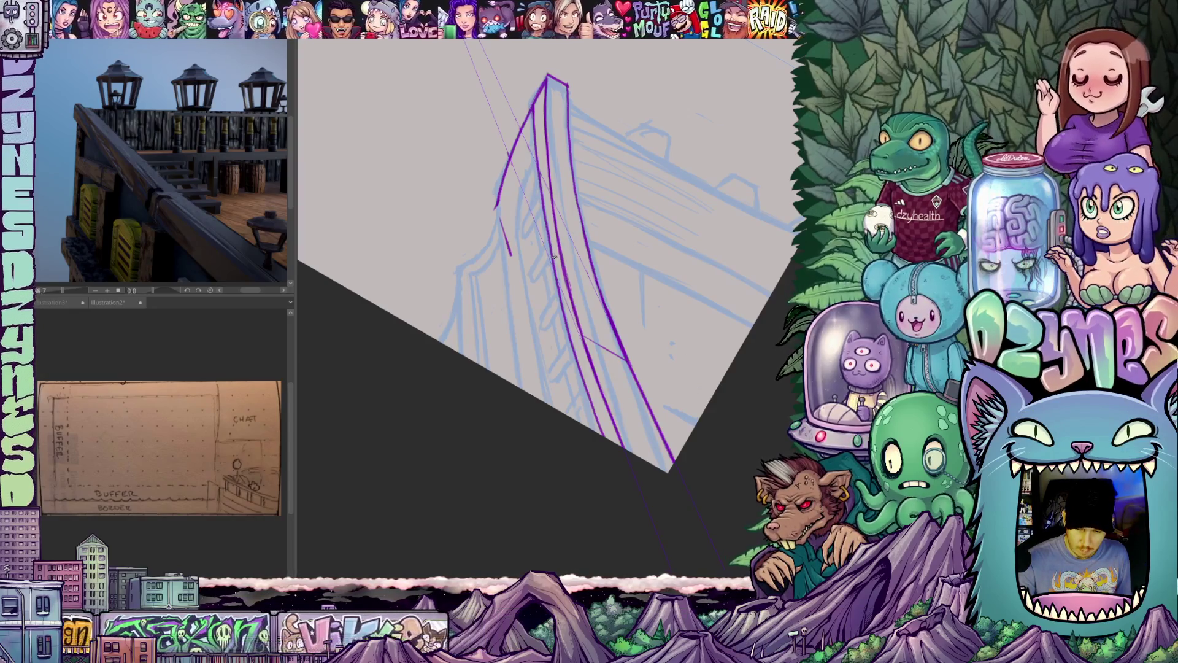
pyautogui.hotkey('ctrl', 'z')
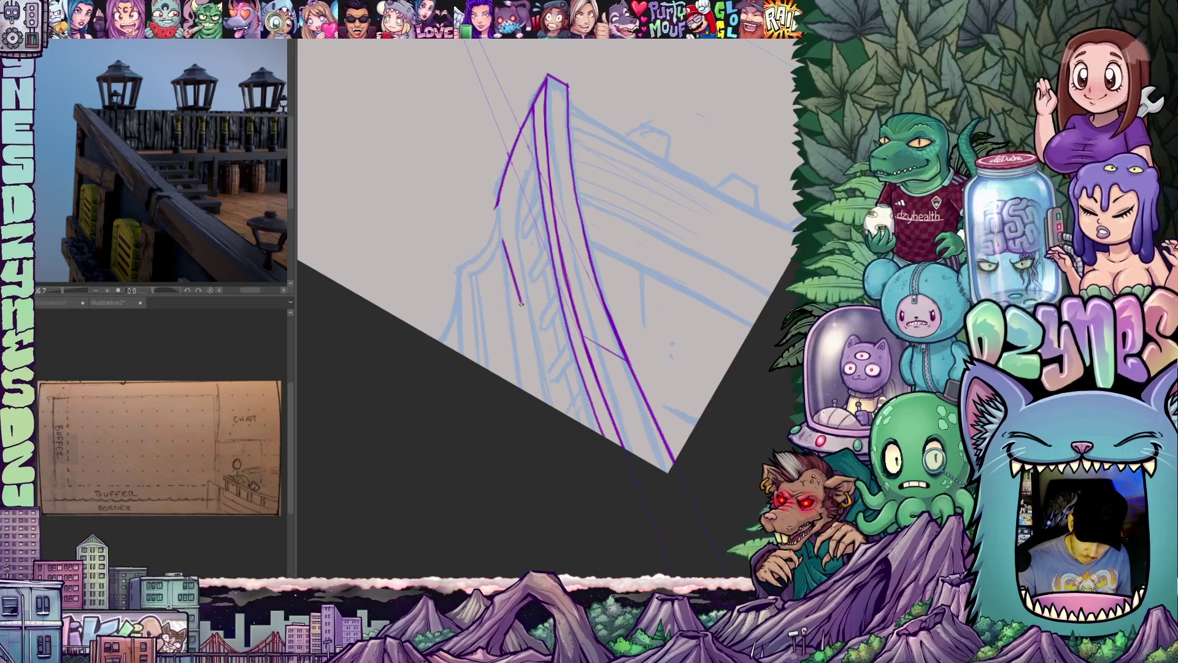
pyautogui.moveTo(493, 250); pyautogui.dragTo(510, 314)
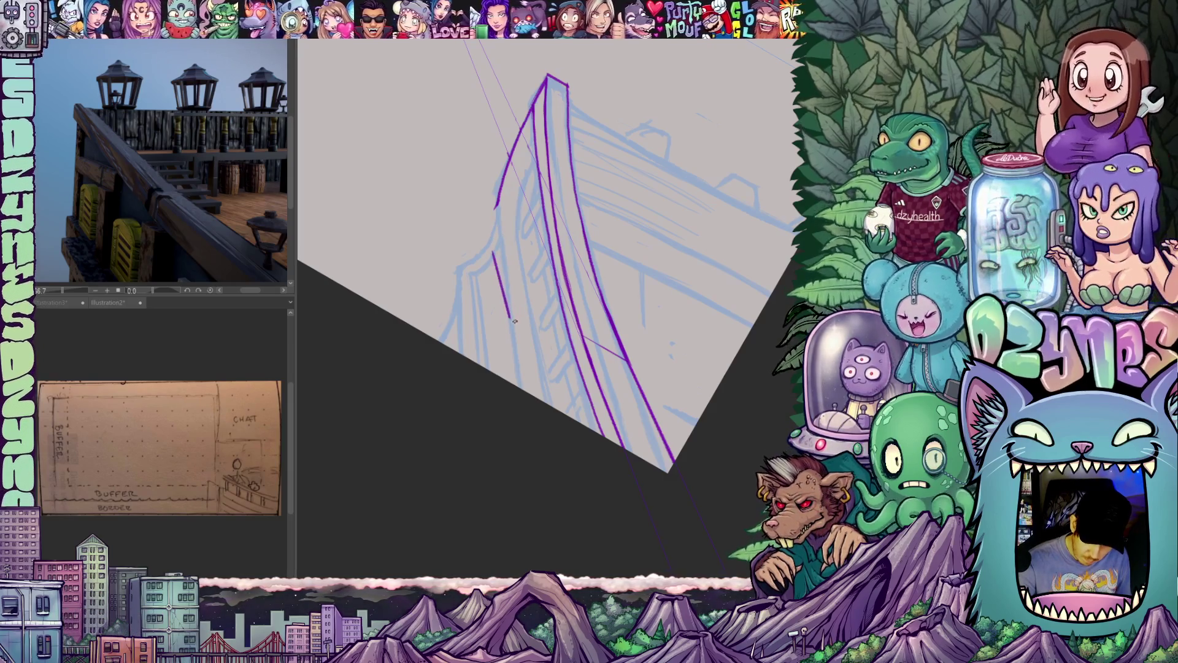
pyautogui.moveTo(622, 370); pyautogui.dragTo(687, 410)
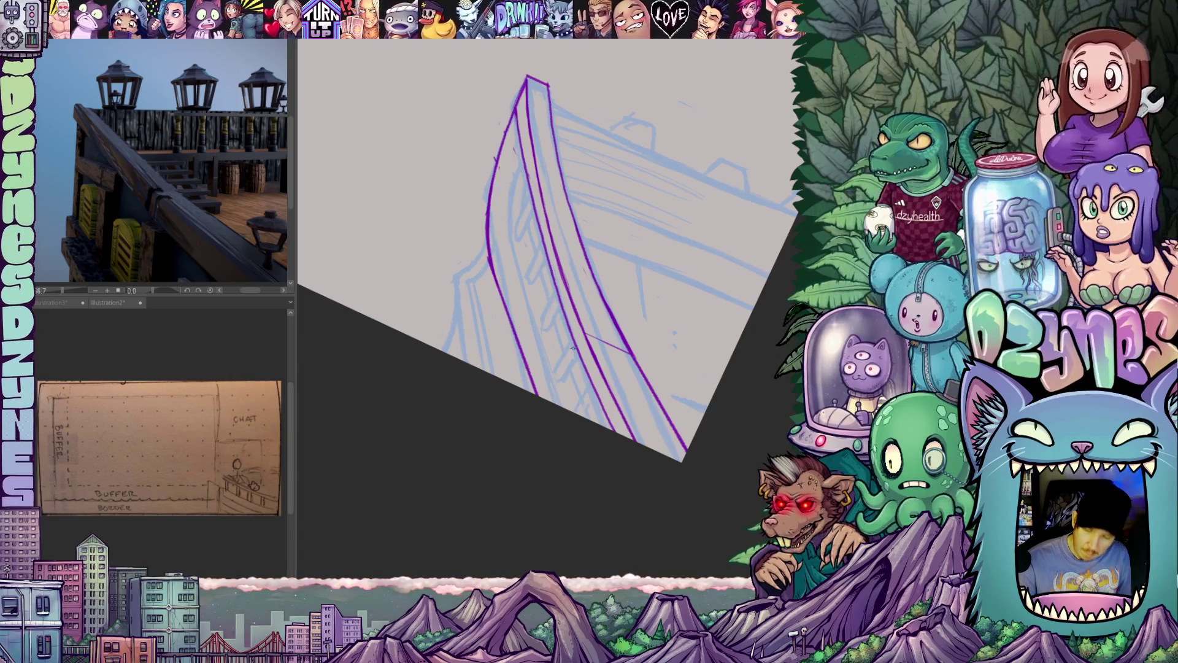
# - Ink the inner purple bow curve, redoing misplaced strokes until it sits correctly
pyautogui.moveTo(570, 342); pyautogui.dragTo(543, 315)
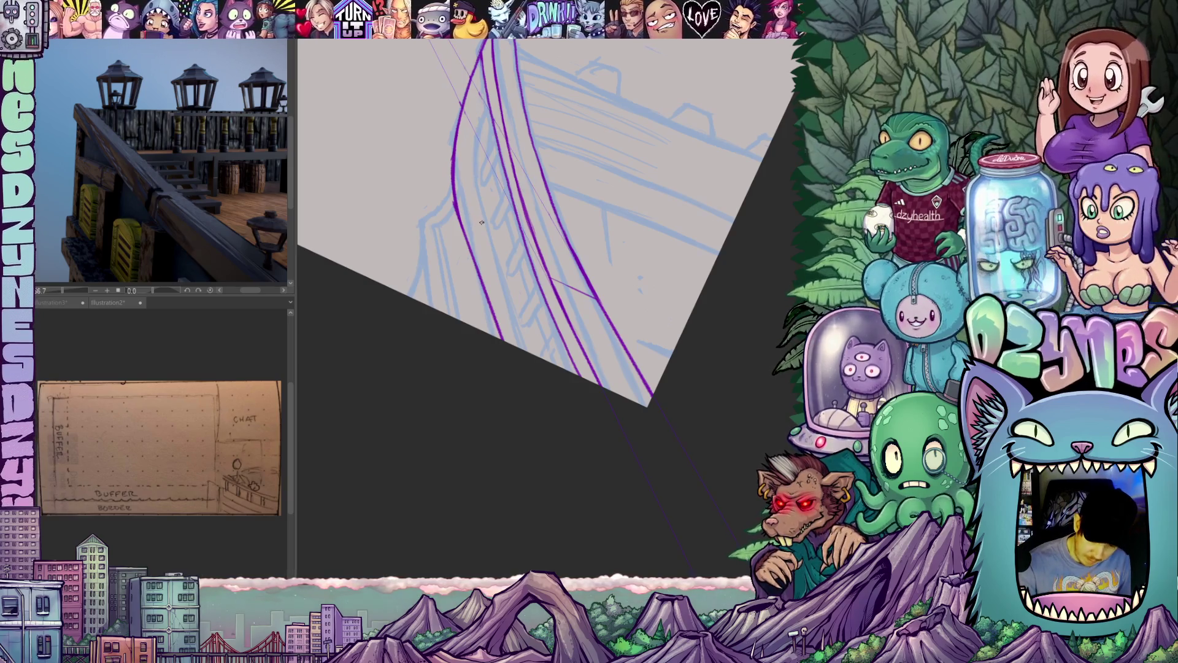
pyautogui.hotkey('ctrl', 'z')
pyautogui.moveTo(477, 226); pyautogui.dragTo(525, 350)
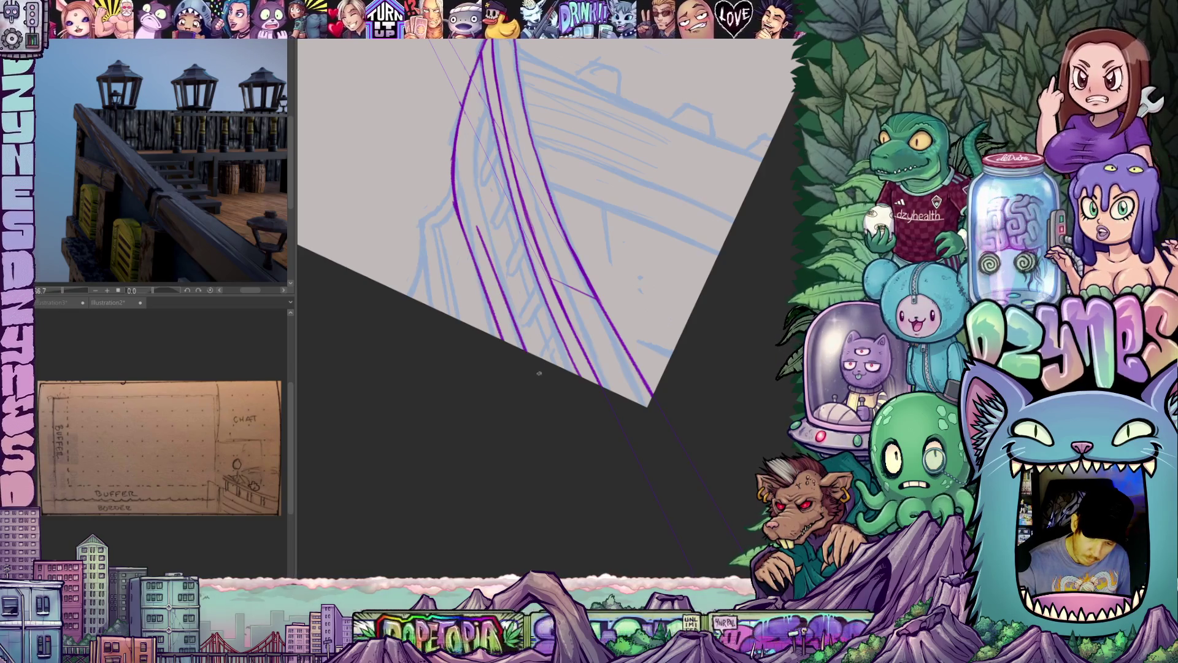
pyautogui.moveTo(508, 234); pyautogui.dragTo(545, 336)
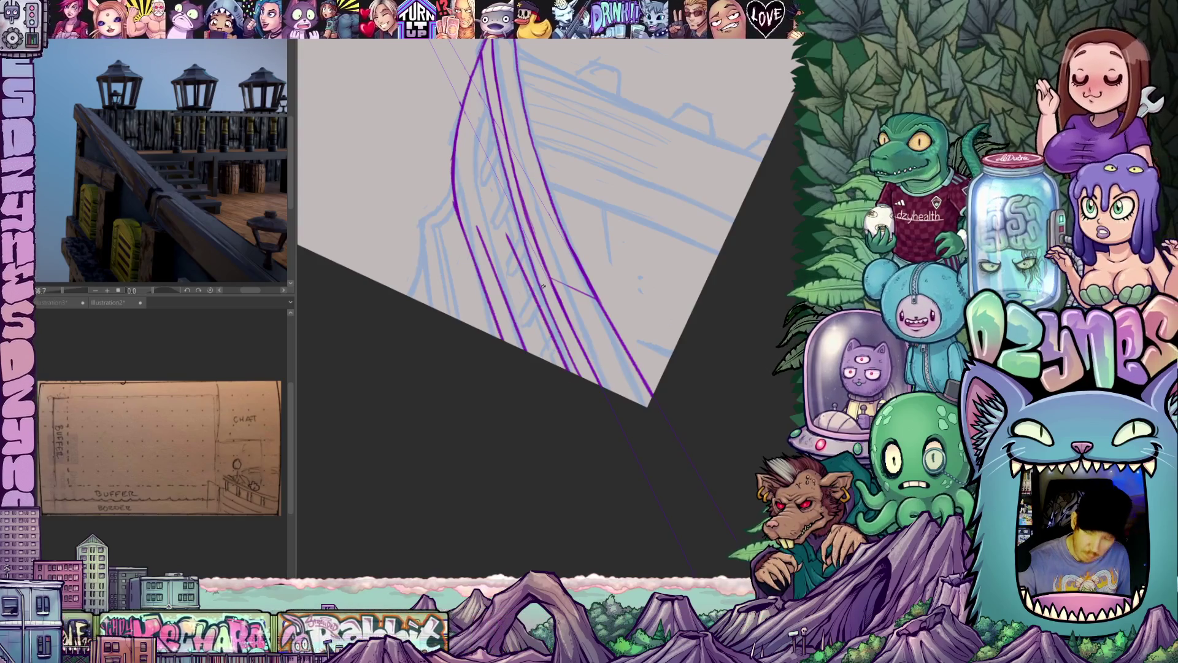
pyautogui.hotkey('ctrl', 'z')
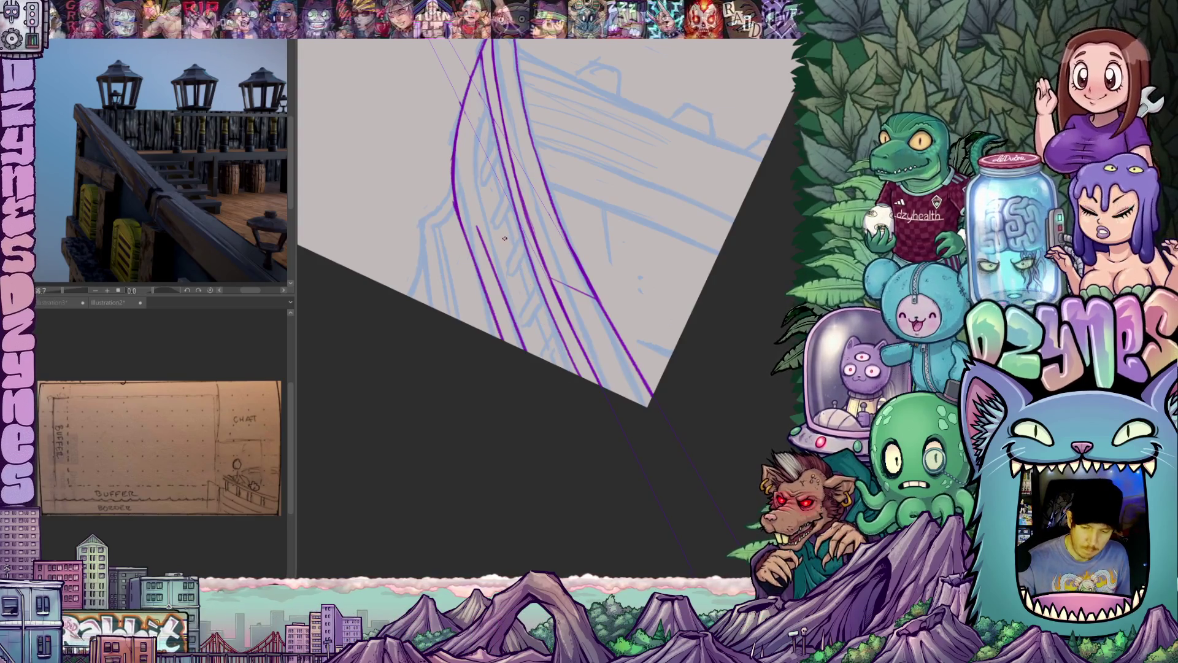
pyautogui.moveTo(499, 231); pyautogui.dragTo(570, 381)
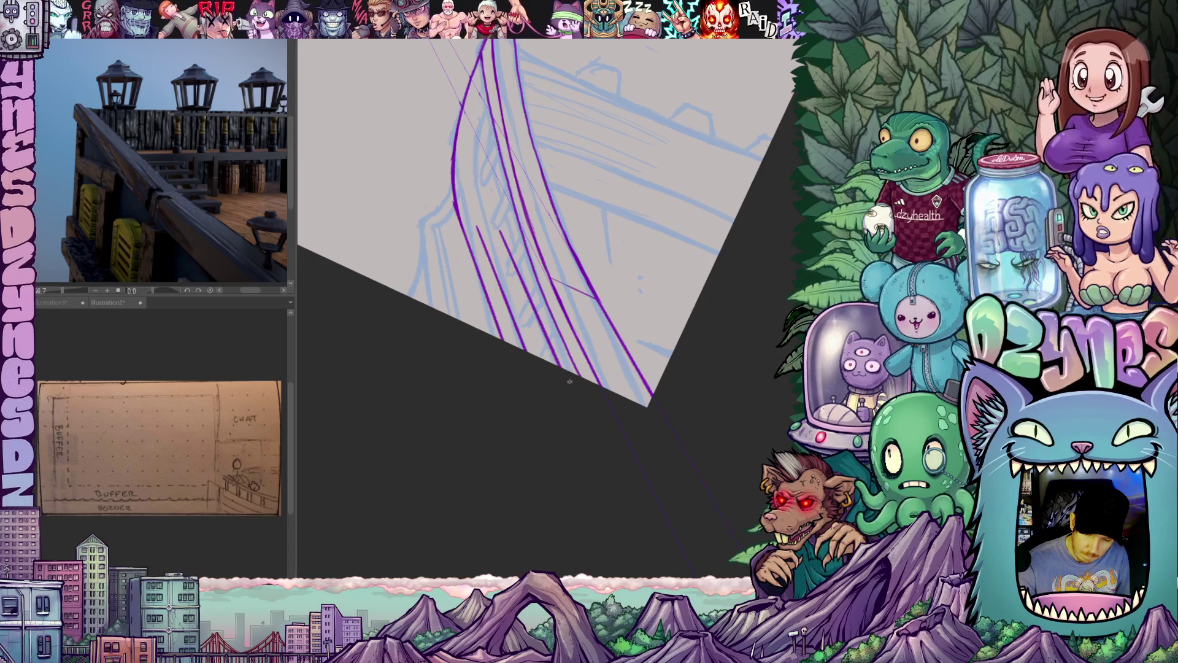
# - Extend the outer bow line down and to the left to the canvas edge
pyautogui.moveTo(623, 253); pyautogui.dragTo(635, 205)
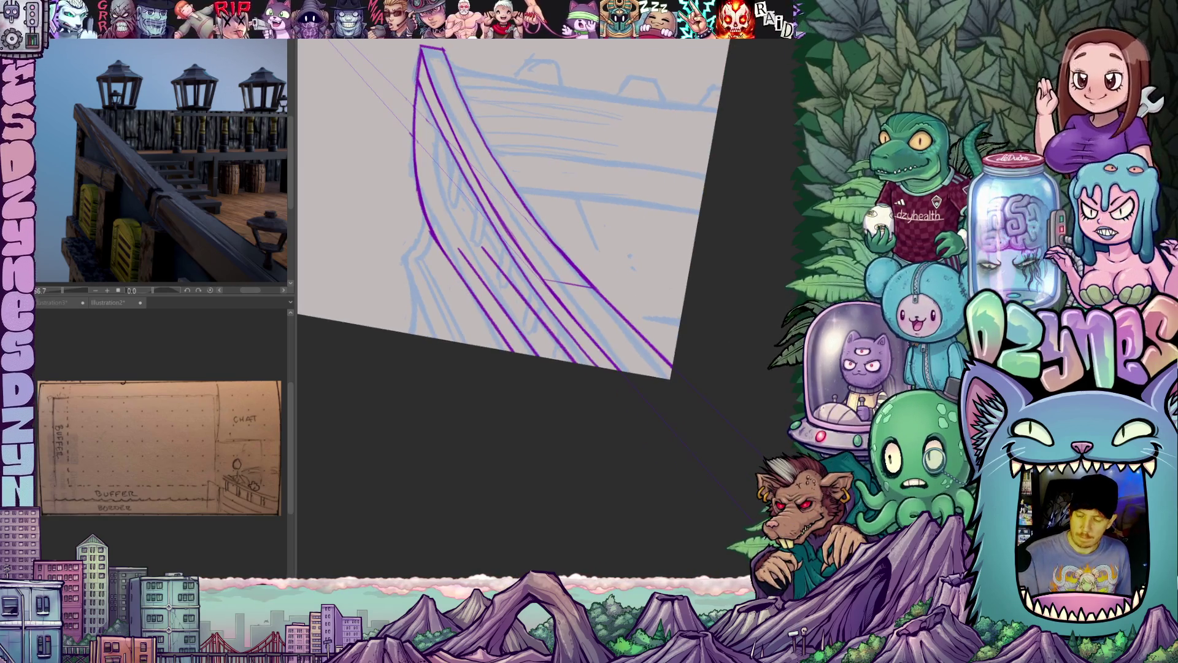
pyautogui.moveTo(795, 436); pyautogui.dragTo(747, 457)
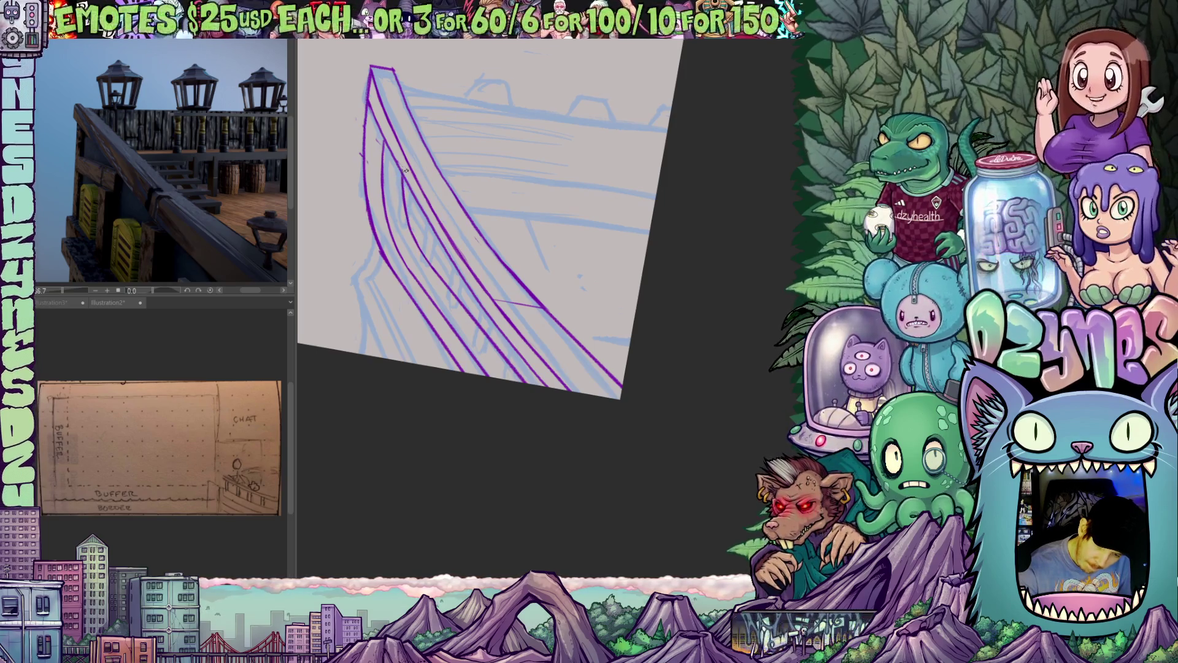
pyautogui.moveTo(583, 366)
pyautogui.mouseDown()
pyautogui.moveTo(612, 285)
pyautogui.moveTo(615, 403)
pyautogui.moveTo(710, 397)
pyautogui.moveTo(737, 424)
pyautogui.mouseUp()
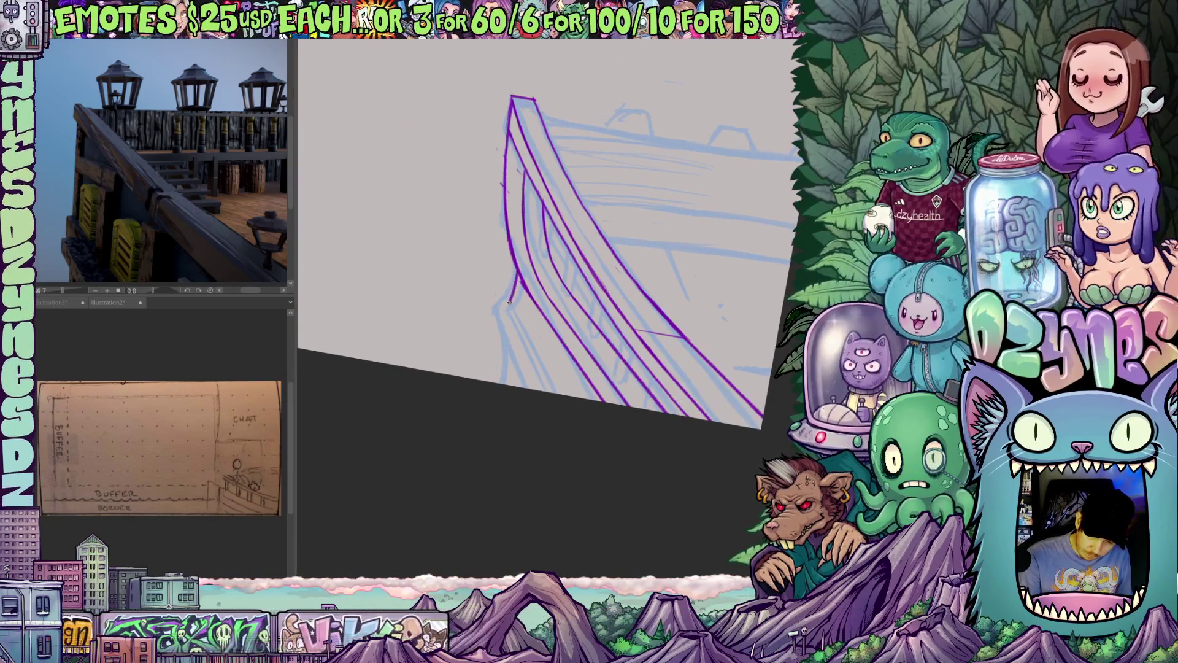
pyautogui.moveTo(520, 278); pyautogui.dragTo(498, 321)
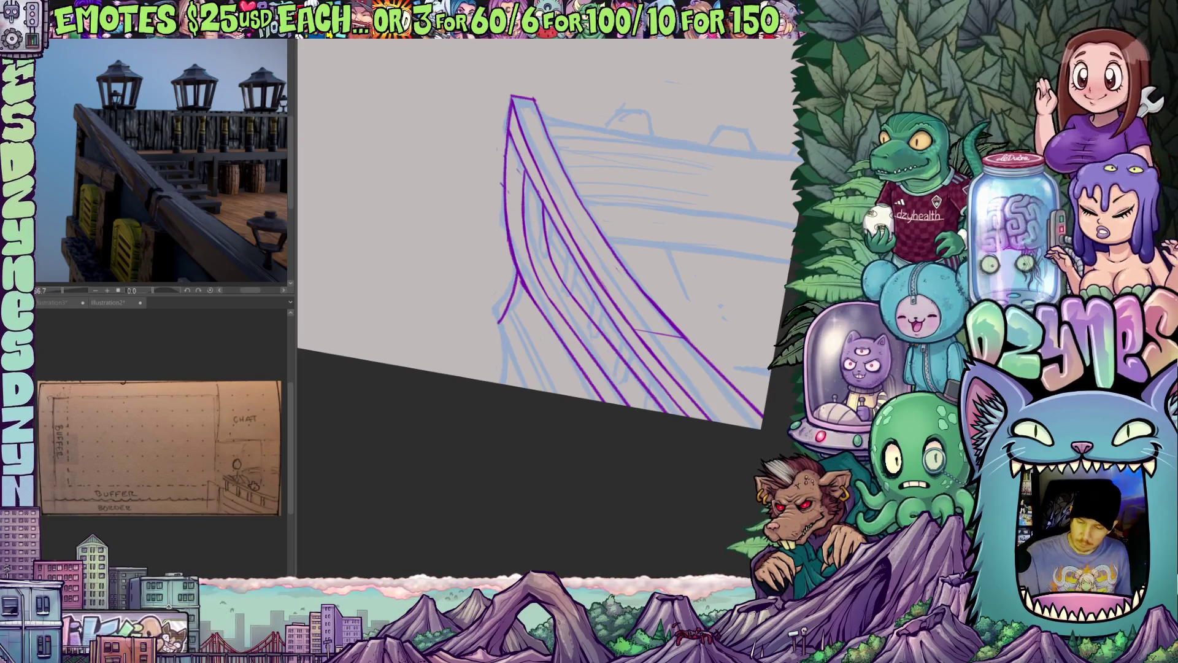
pyautogui.moveTo(499, 321); pyautogui.dragTo(539, 391)
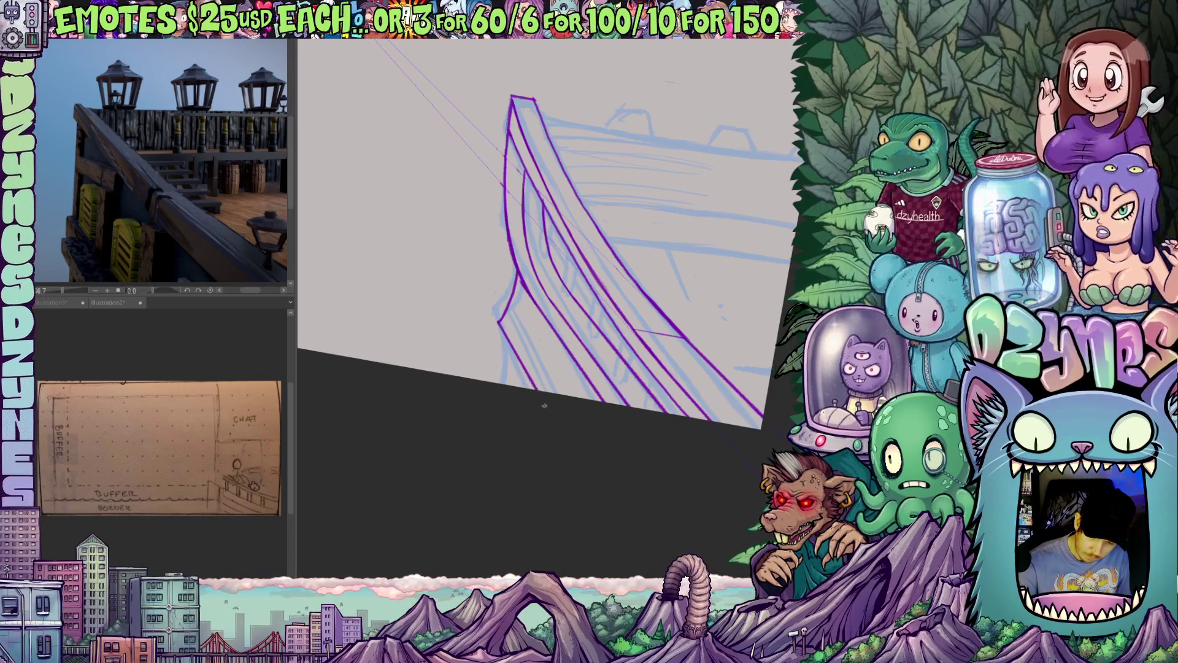
# - Reset the canvas rotation to level, then add a short vertical post and a line at the rail's top edge
pyautogui.moveTo(696, 457)
pyautogui.mouseDown()
pyautogui.moveTo(605, 391)
pyautogui.moveTo(595, 401)
pyautogui.mouseUp()
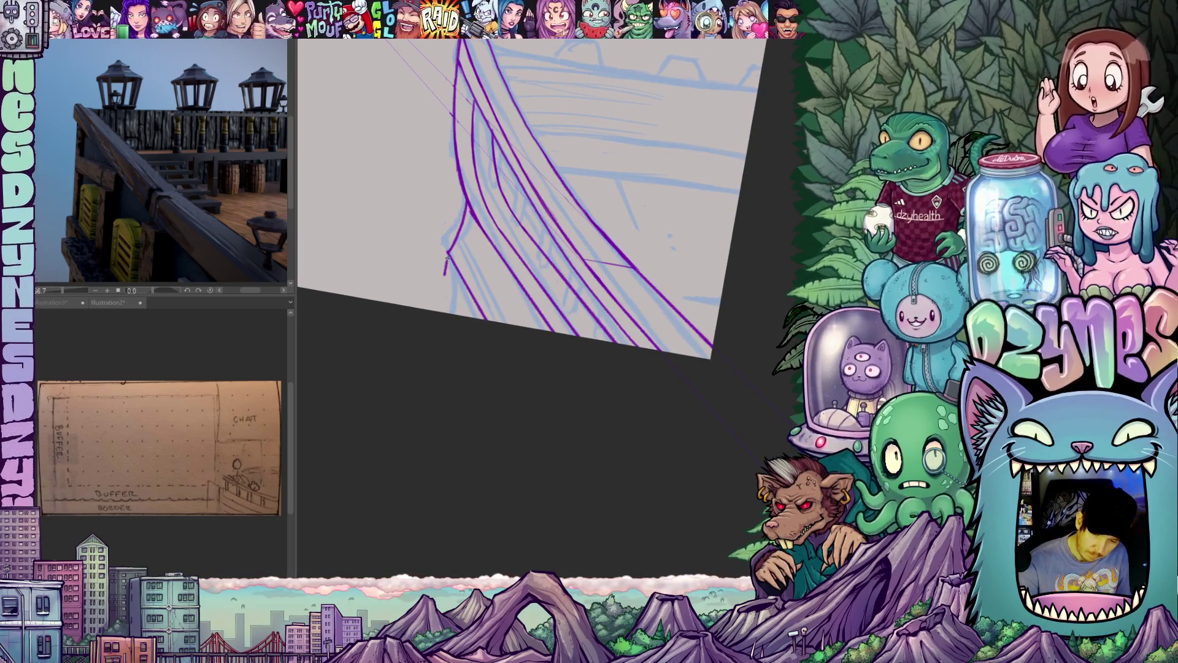
pyautogui.hotkey('ctrl', '@')
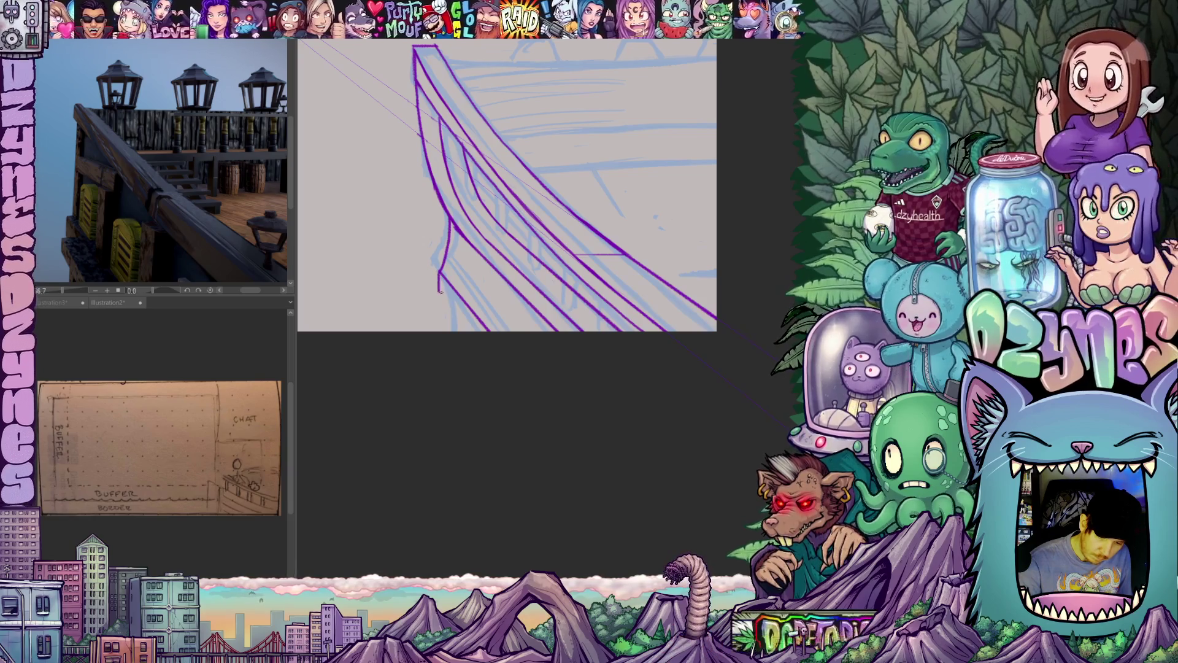
pyautogui.moveTo(439, 274); pyautogui.dragTo(439, 295)
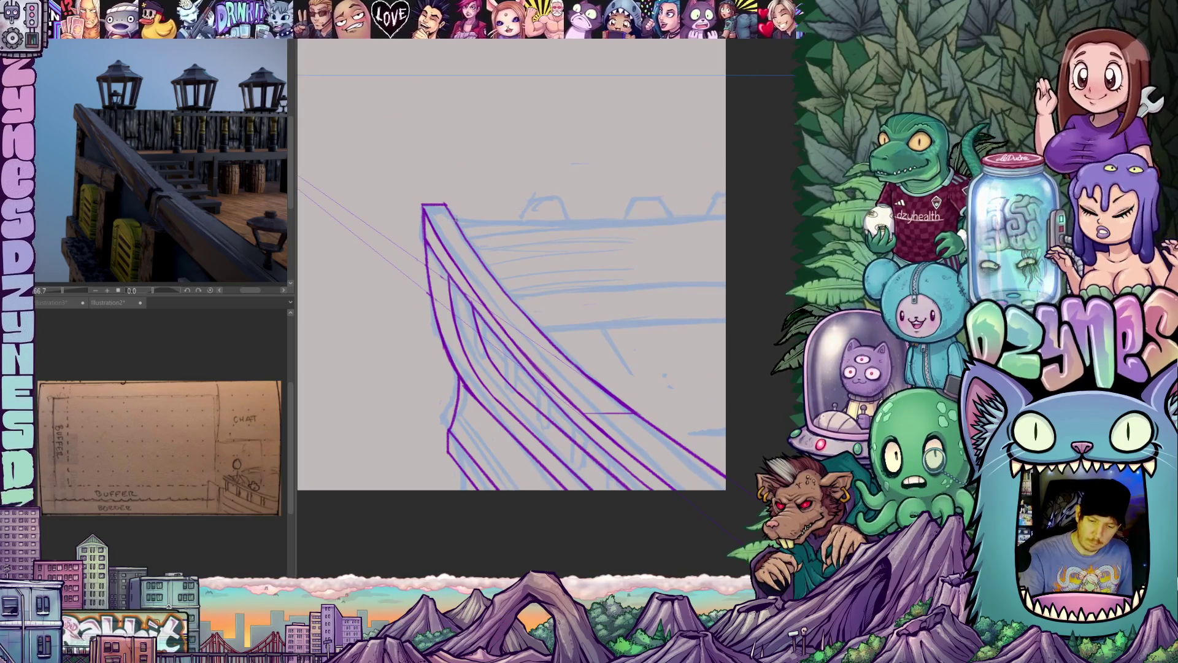
pyautogui.moveTo(454, 219); pyautogui.dragTo(510, 246)
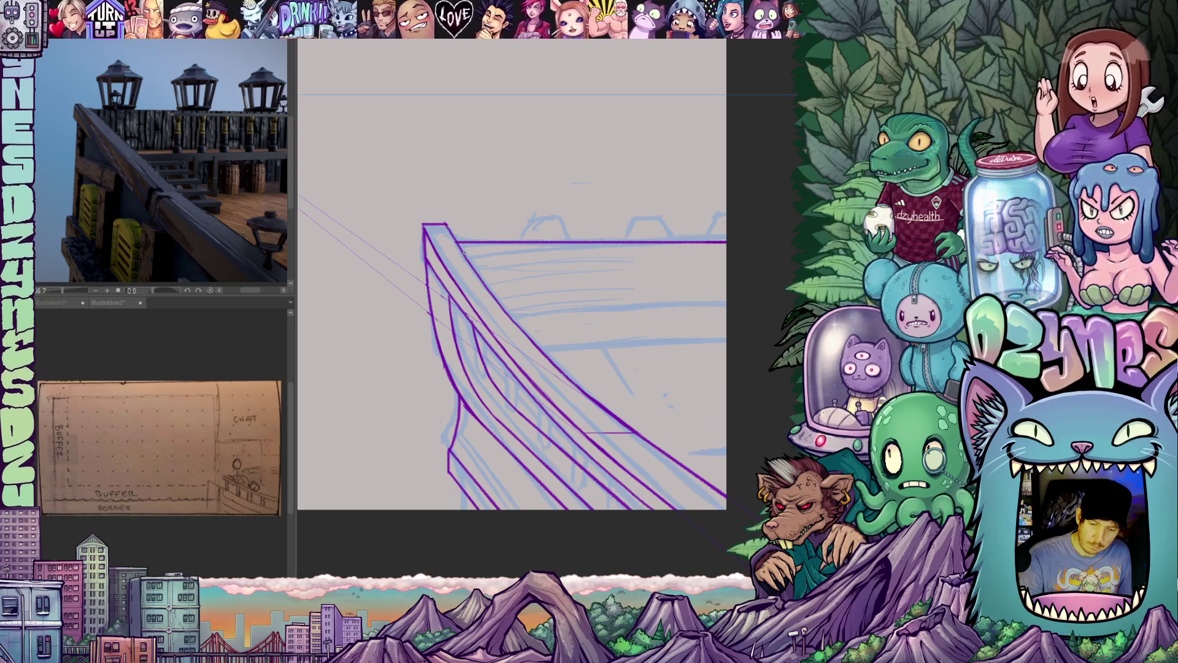
# - Ink parallel straight purple lines under the top rail and two vertical posts down the curved bow rail
pyautogui.moveTo(496, 253); pyautogui.dragTo(664, 252)
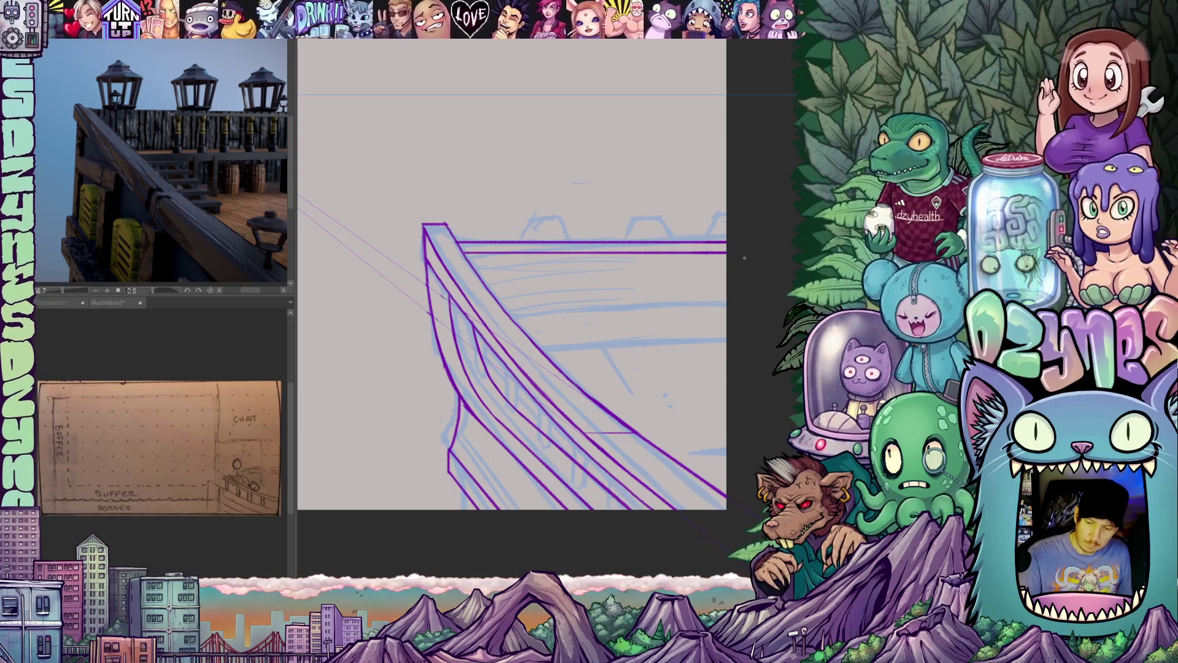
pyautogui.moveTo(497, 268); pyautogui.dragTo(727, 266)
pyautogui.moveTo(731, 367); pyautogui.dragTo(686, 295)
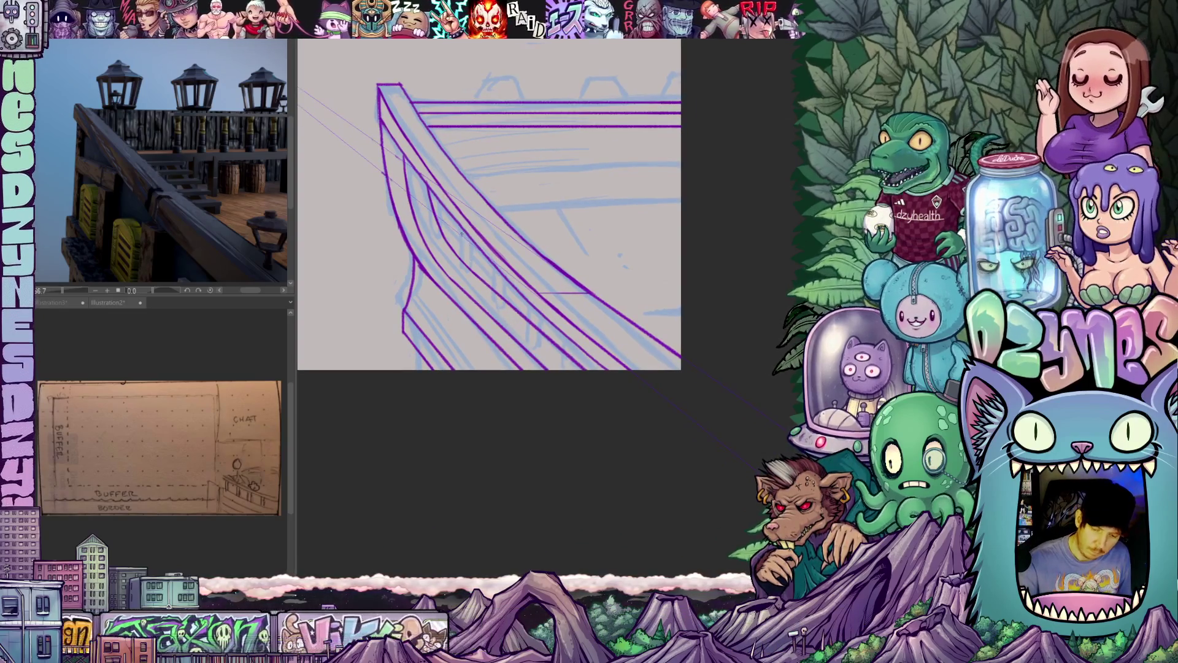
pyautogui.moveTo(461, 231)
pyautogui.mouseDown()
pyautogui.moveTo(461, 276)
pyautogui.moveTo(495, 308)
pyautogui.mouseUp()
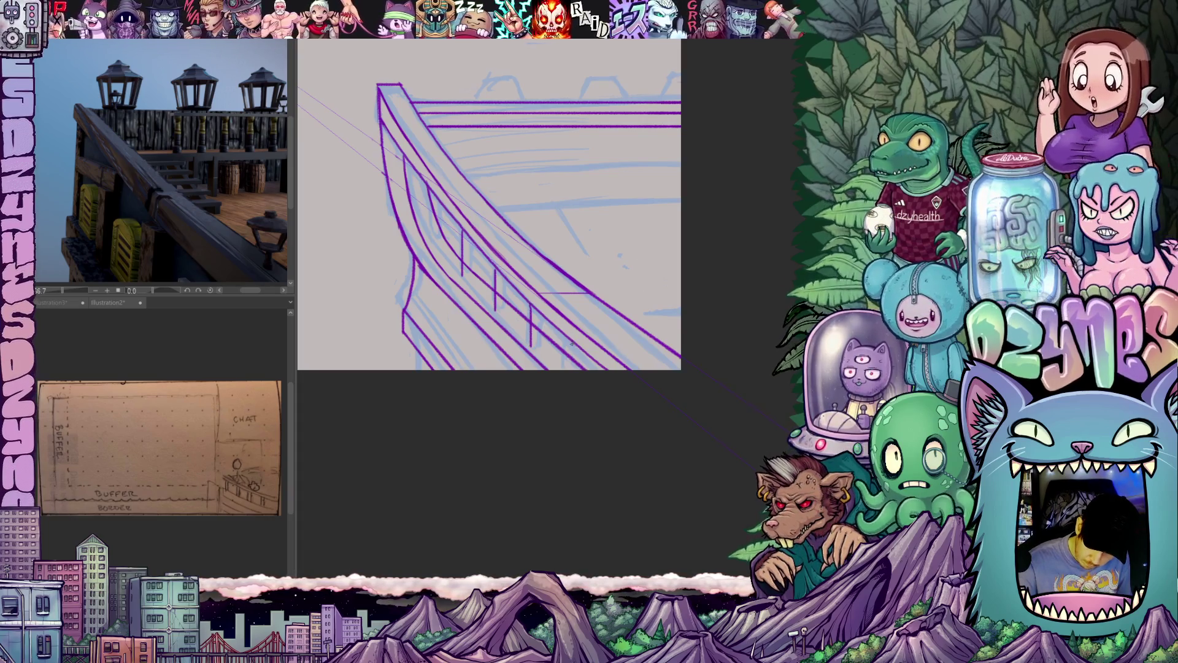
pyautogui.moveTo(573, 345); pyautogui.dragTo(573, 369)
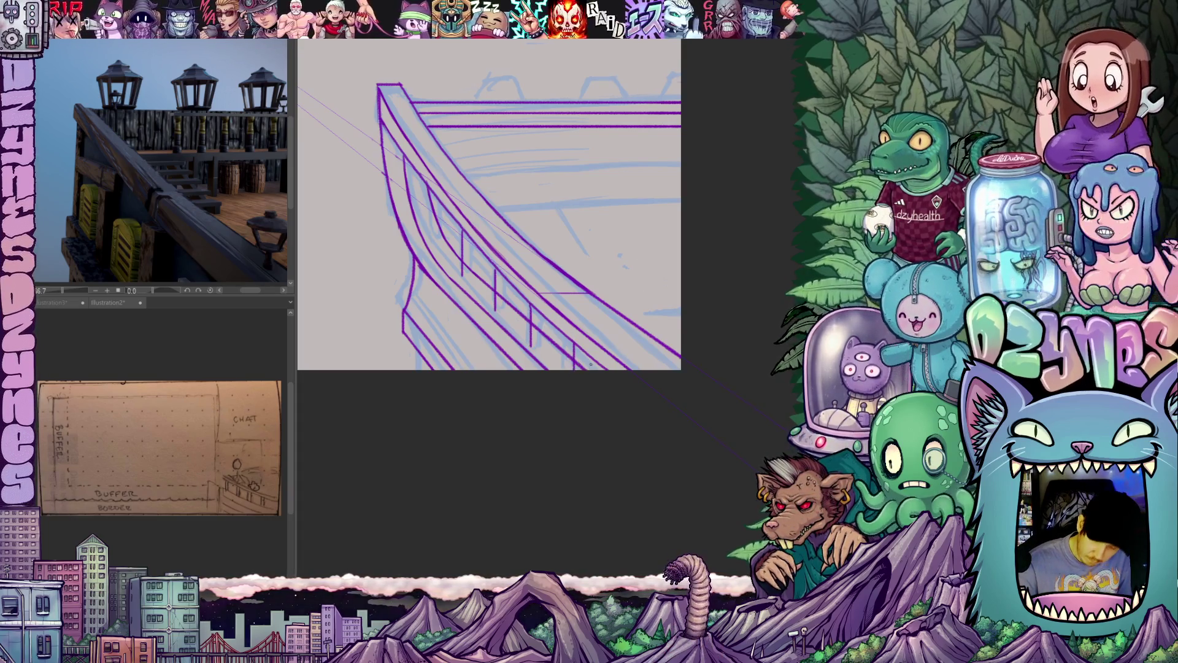
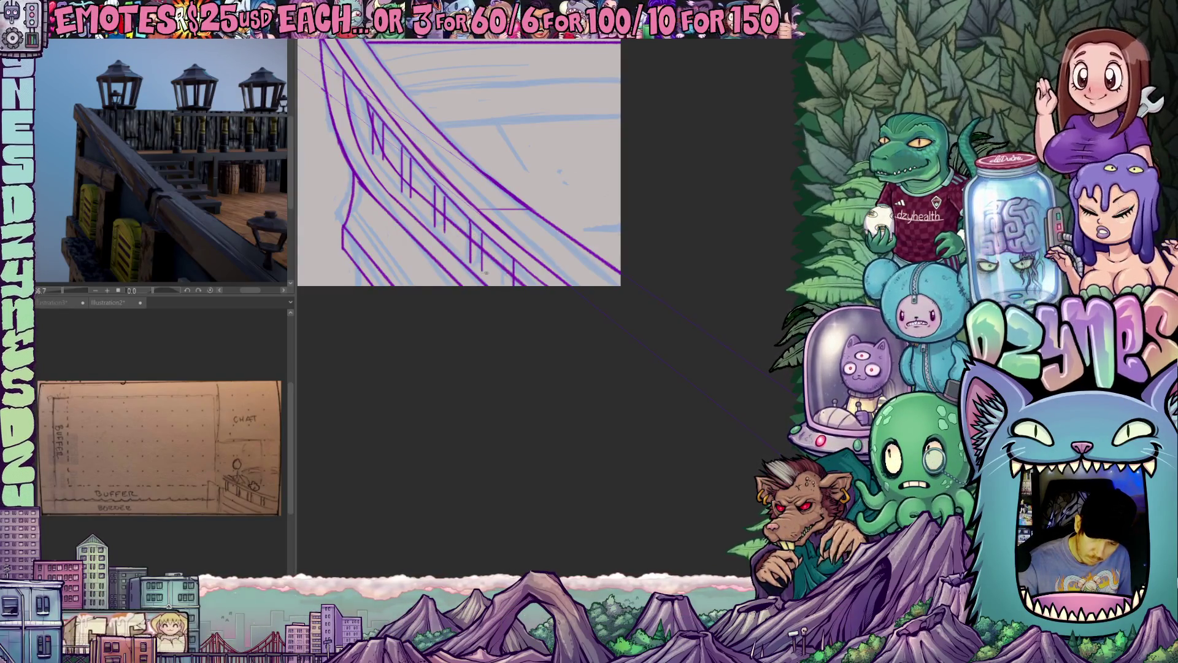
# - Draw vertical railing posts with U-shaped bottoms beneath the ship's rail
pyautogui.moveTo(526, 270); pyautogui.dragTo(524, 287)
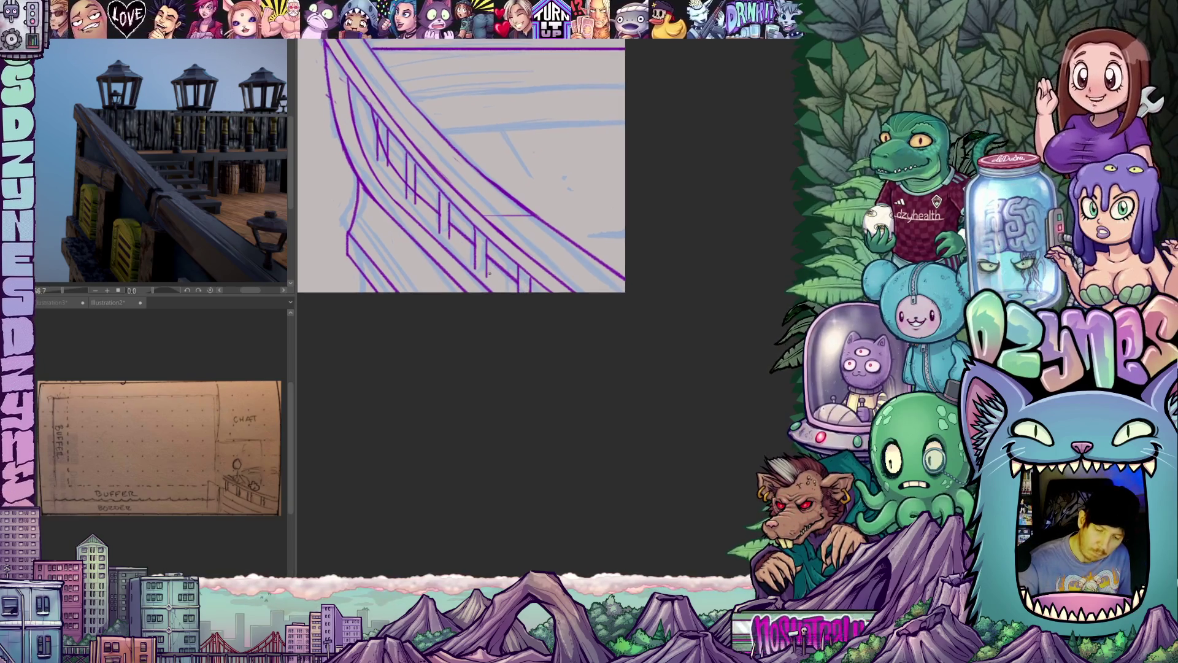
pyautogui.moveTo(476, 240)
pyautogui.mouseDown()
pyautogui.moveTo(486, 275)
pyautogui.moveTo(479, 243)
pyautogui.mouseUp()
pyautogui.moveTo(441, 206); pyautogui.dragTo(449, 233)
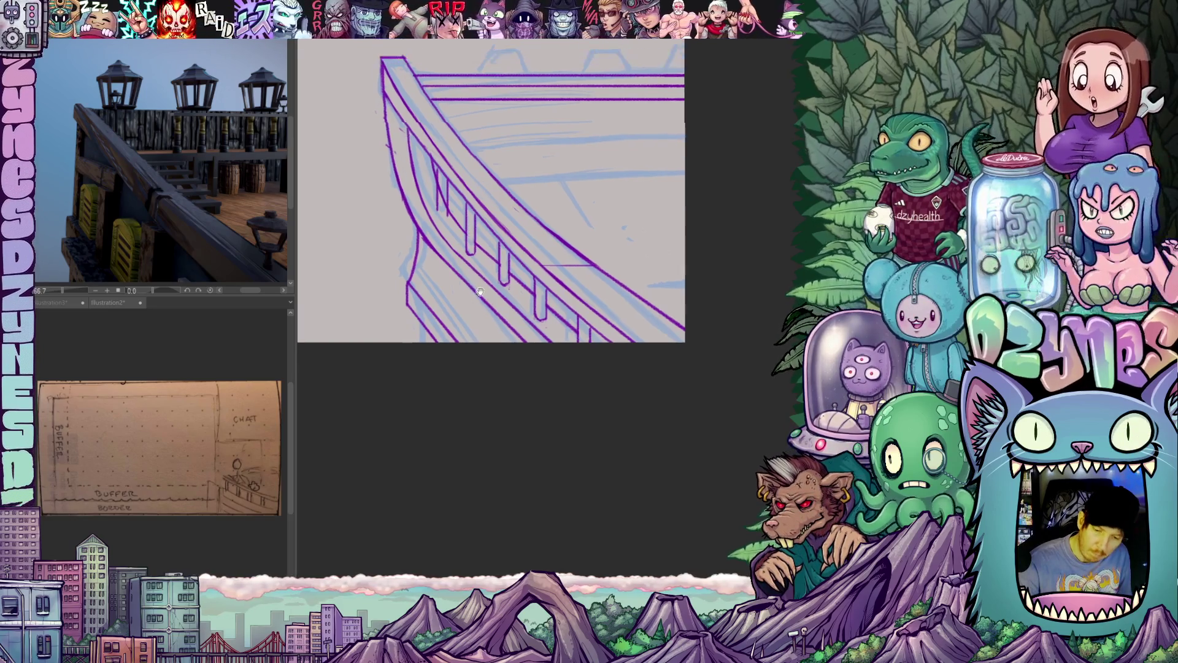
pyautogui.moveTo(439, 214); pyautogui.dragTo(447, 202)
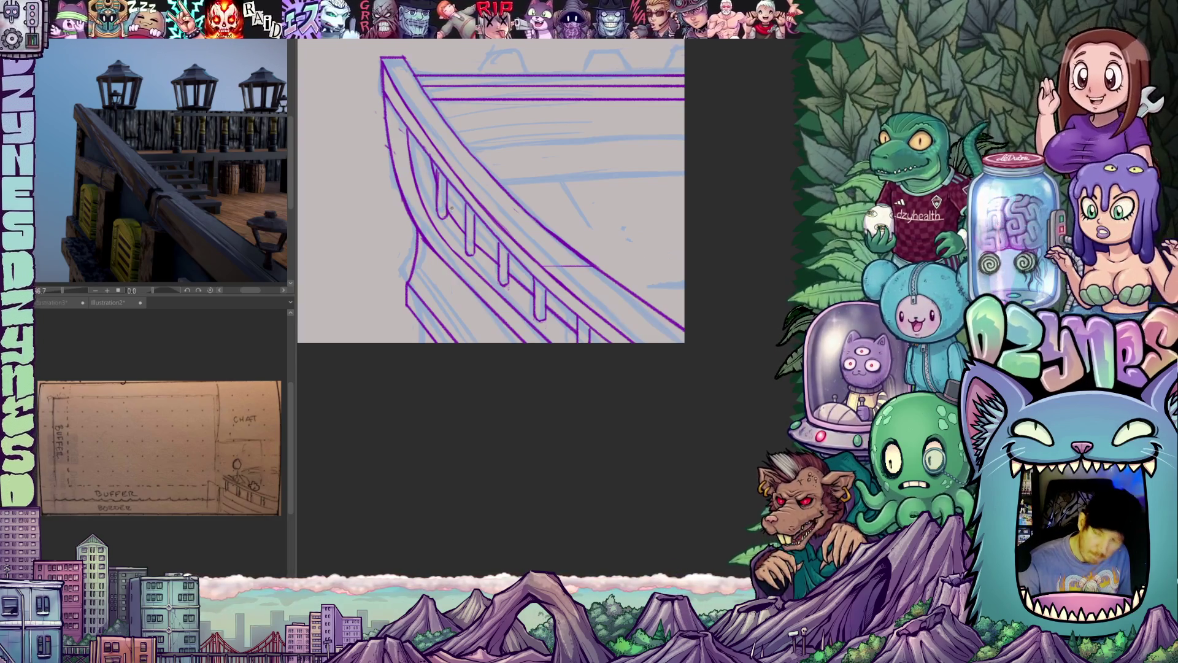
pyautogui.scroll(-3, 642, 342)
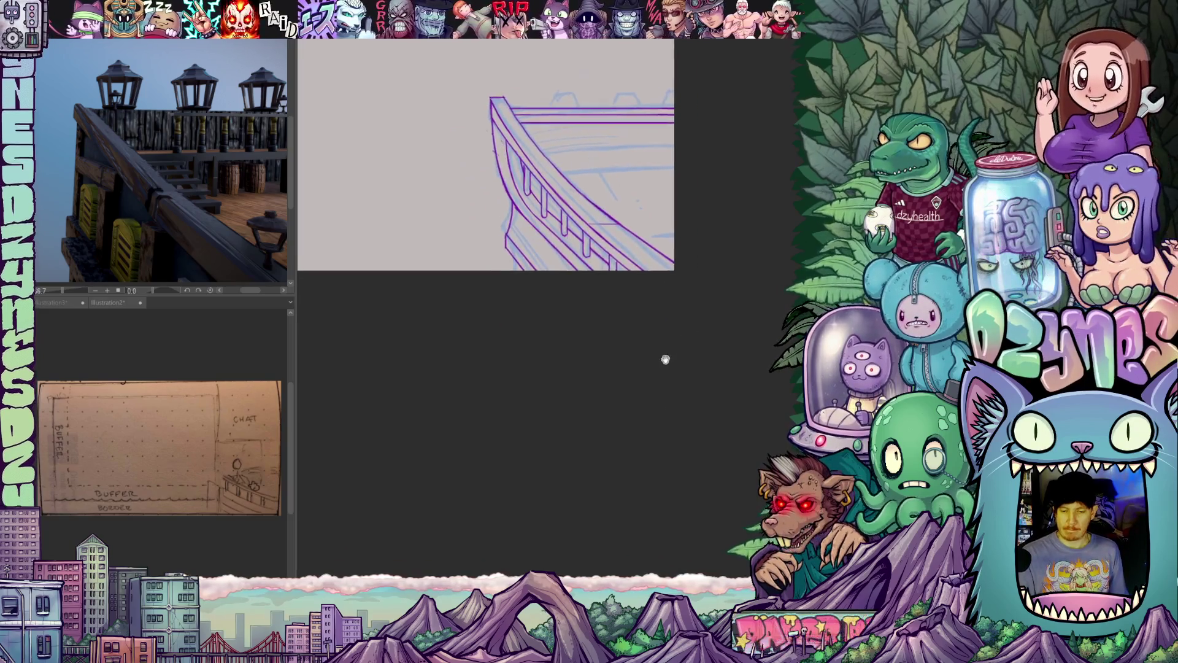
# - Draw a perspective line and a horizontal stroke across the ship's deck
pyautogui.moveTo(644, 416)
pyautogui.mouseDown()
pyautogui.moveTo(638, 453)
pyautogui.moveTo(612, 478)
pyautogui.moveTo(689, 436)
pyautogui.moveTo(724, 368)
pyautogui.moveTo(736, 307)
pyautogui.mouseUp()
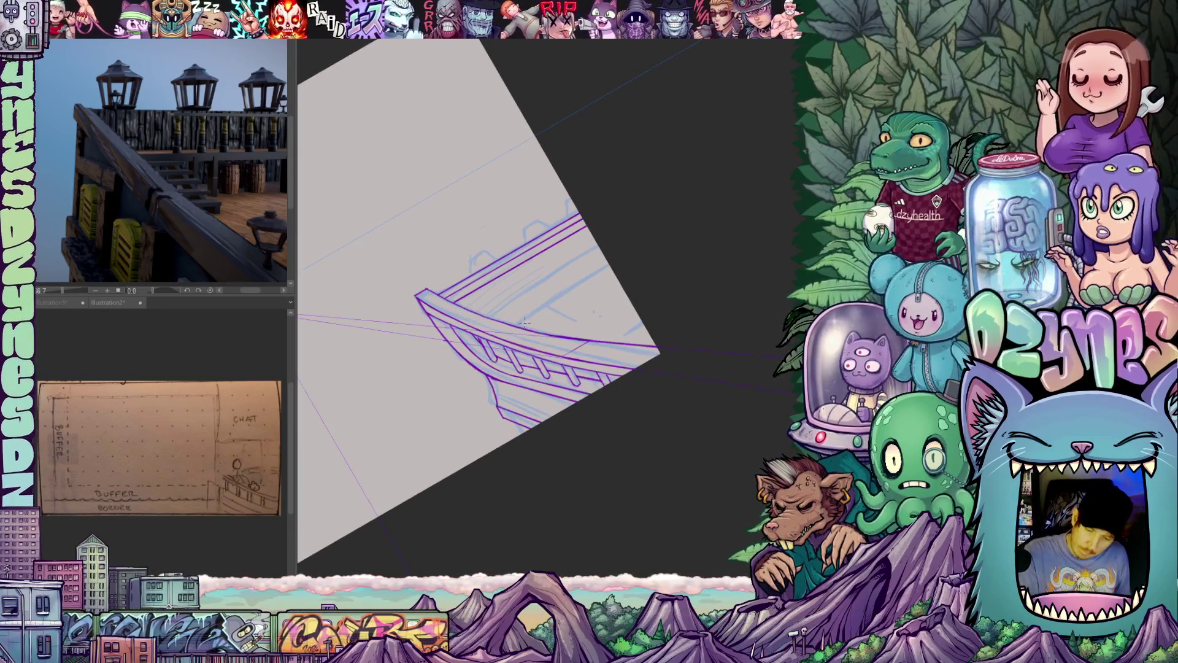
pyautogui.moveTo(613, 270); pyautogui.dragTo(511, 321)
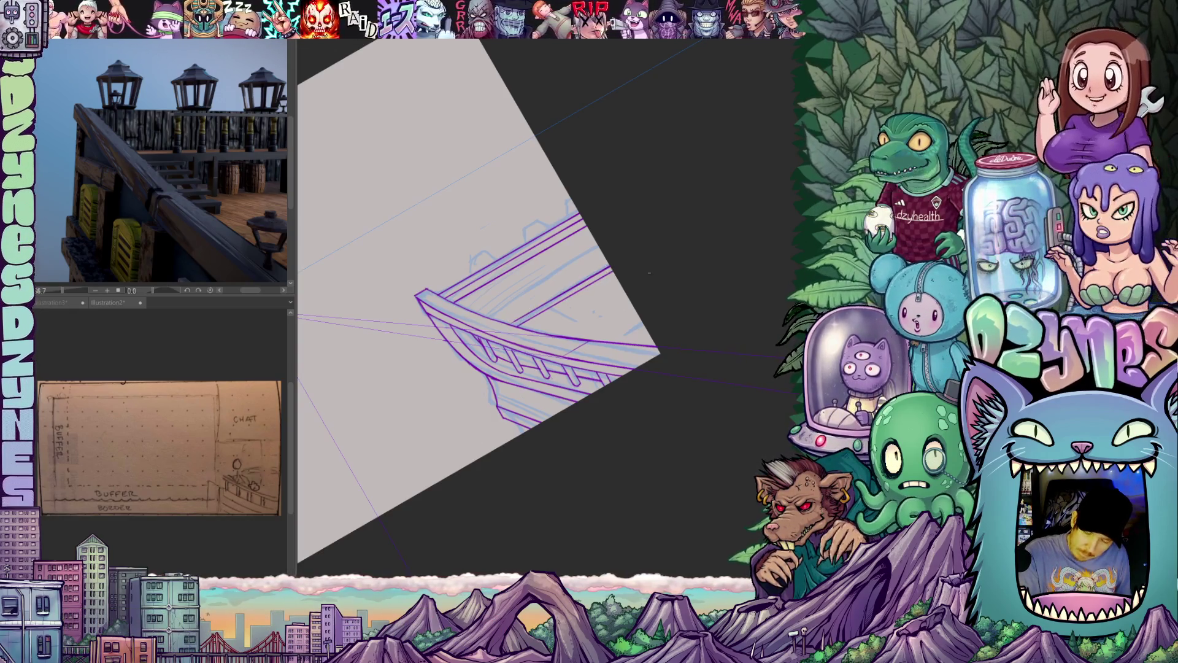
pyautogui.moveTo(705, 330)
pyautogui.mouseDown()
pyautogui.moveTo(676, 416)
pyautogui.moveTo(629, 369)
pyautogui.moveTo(631, 411)
pyautogui.moveTo(660, 371)
pyautogui.moveTo(664, 423)
pyautogui.mouseUp()
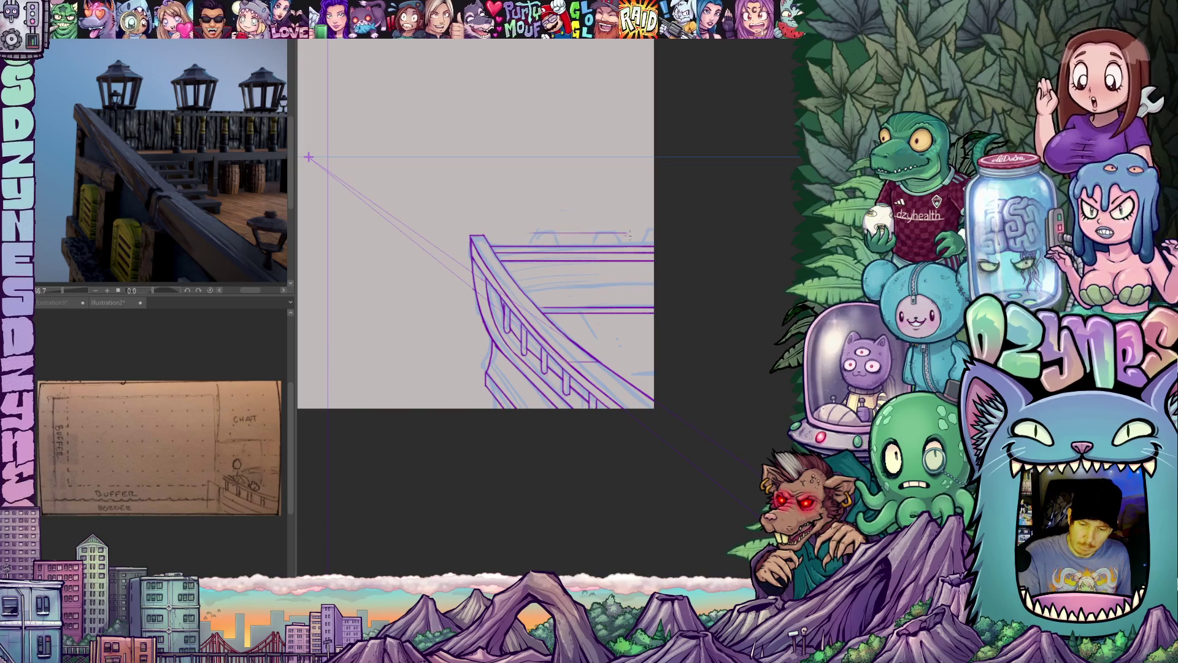
pyautogui.moveTo(667, 245)
pyautogui.mouseDown()
pyautogui.moveTo(671, 292)
pyautogui.moveTo(657, 318)
pyautogui.moveTo(636, 306)
pyautogui.mouseUp()
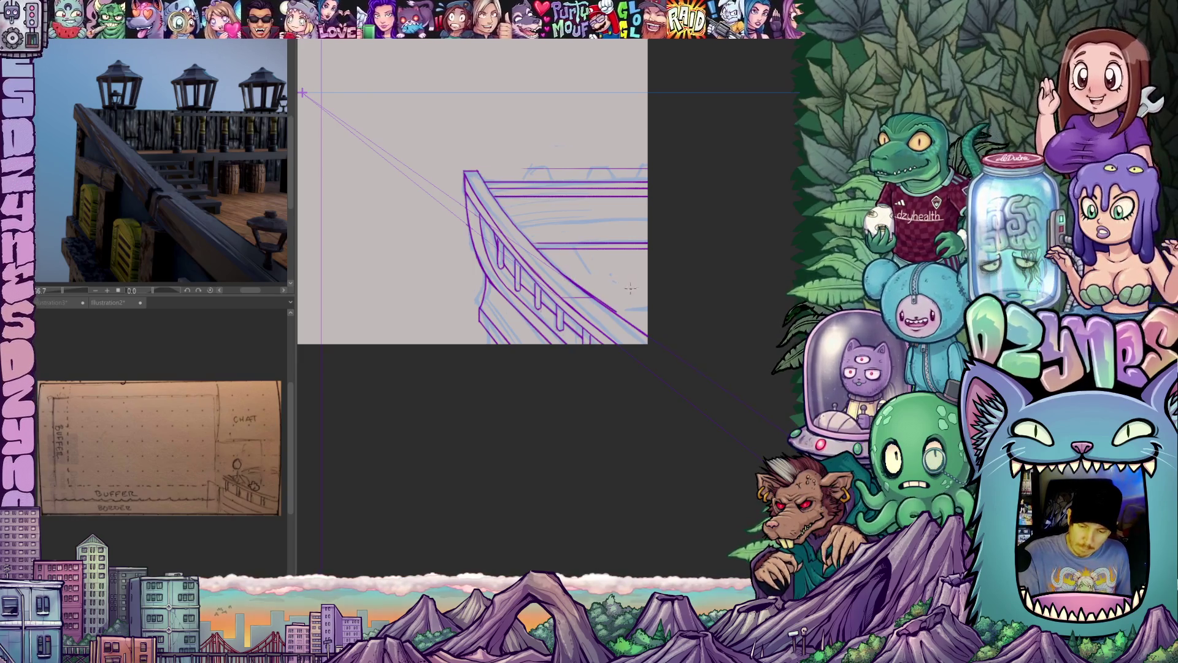
pyautogui.moveTo(573, 279)
pyautogui.mouseDown()
pyautogui.moveTo(654, 301)
pyautogui.moveTo(612, 285)
pyautogui.mouseUp()
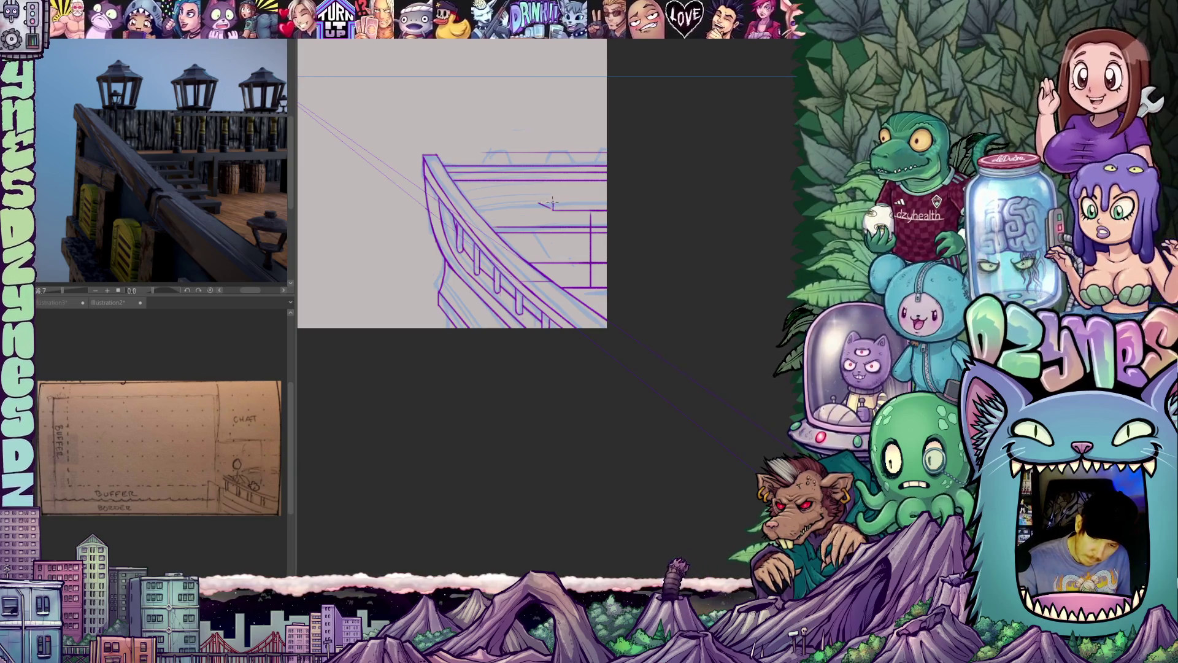
# - Draw the raised rail bar's top edge, replacing an undone slanted stroke
pyautogui.moveTo(551, 205); pyautogui.dragTo(586, 209)
pyautogui.hotkey('ctrl', 'z')
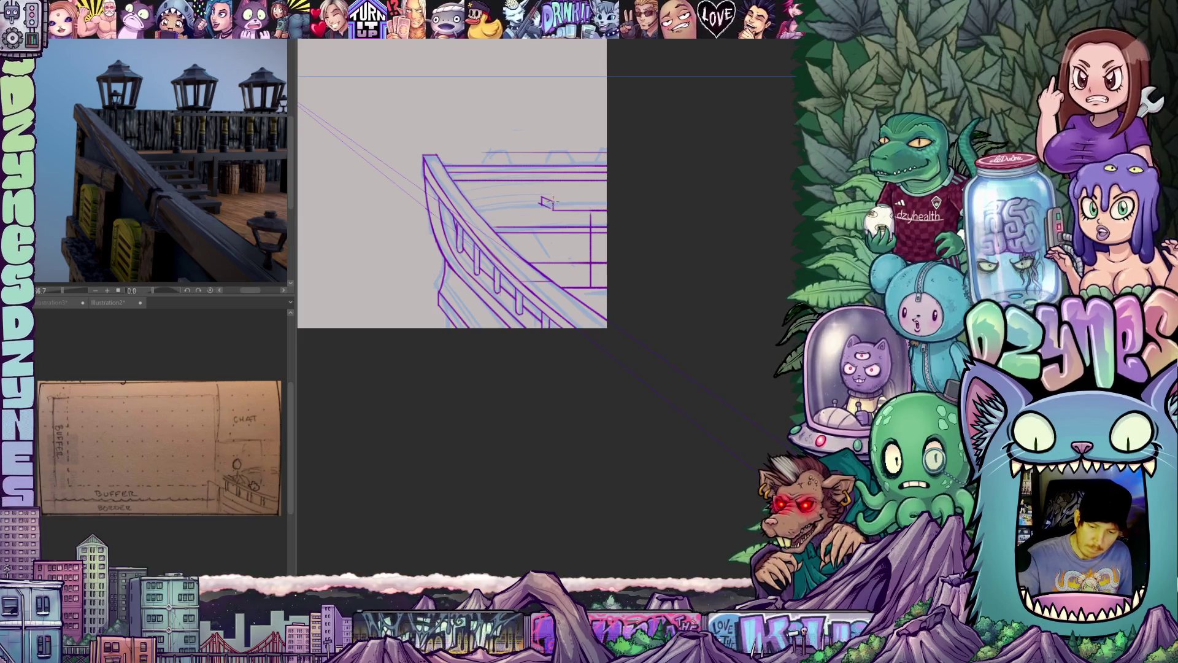
pyautogui.moveTo(542, 198)
pyautogui.mouseDown()
pyautogui.moveTo(605, 198)
pyautogui.moveTo(583, 287)
pyautogui.mouseUp()
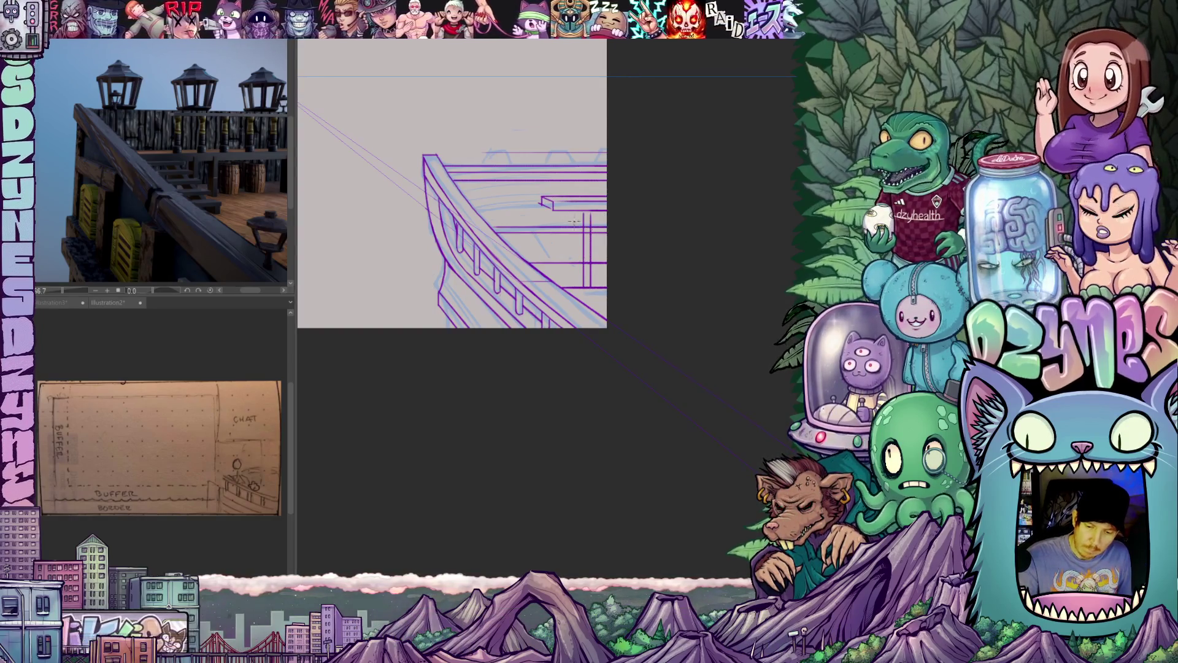
# - Enlarge the canvas window, zoom in, and undo to bring back the red figure sketch
pyautogui.moveTo(617, 343)
pyautogui.mouseDown()
pyautogui.moveTo(642, 340)
pyautogui.moveTo(601, 365)
pyautogui.mouseUp()
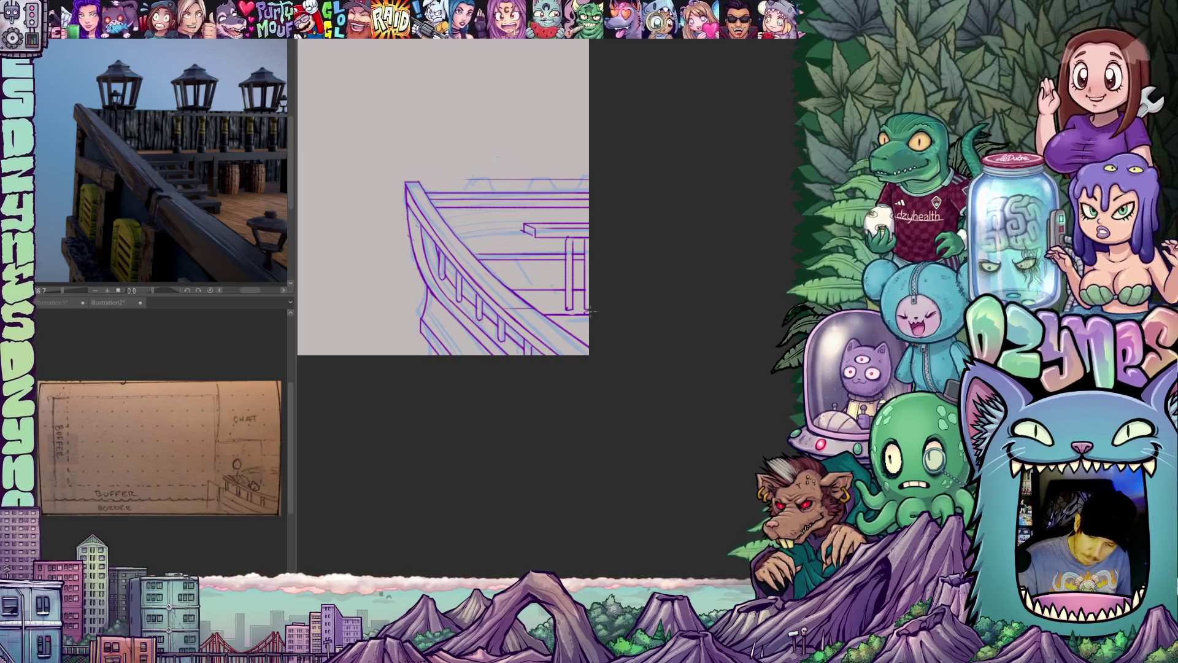
pyautogui.moveTo(592, 365)
pyautogui.mouseDown()
pyautogui.moveTo(635, 361)
pyautogui.moveTo(621, 393)
pyautogui.mouseUp()
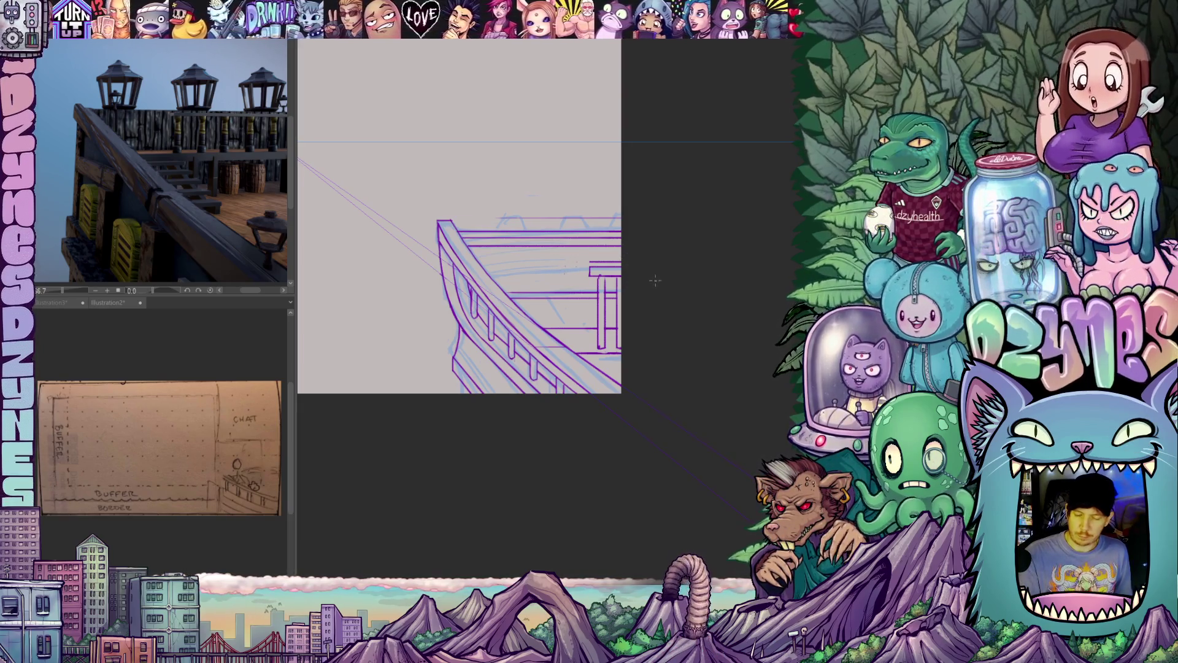
pyautogui.scroll(3, 673, 268)
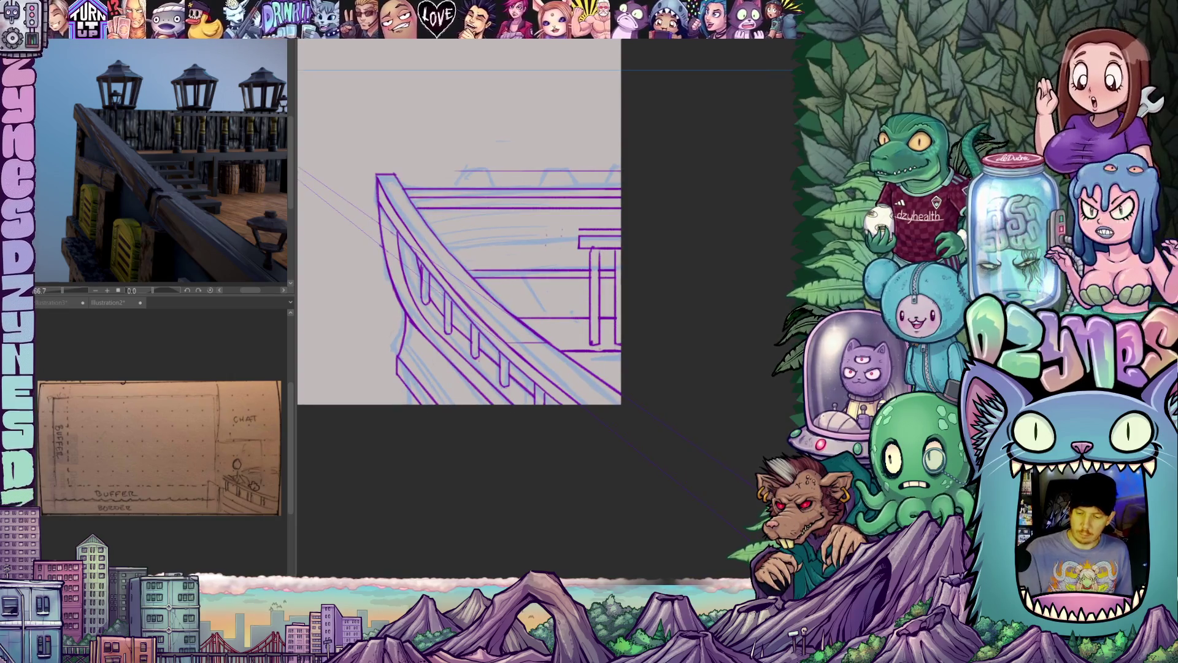
pyautogui.hotkey('ctrl', 'z')
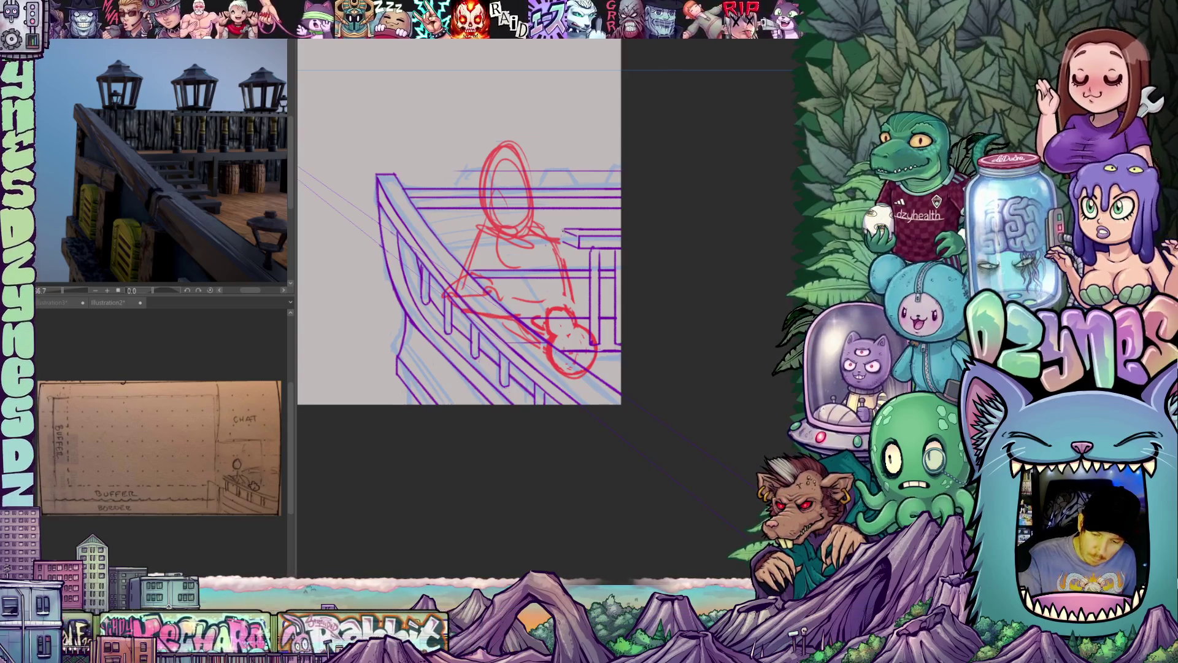
# - Pan and rotate the canvas to inspect the red figure on the deck, then zoom out
pyautogui.moveTo(625, 337)
pyautogui.mouseDown()
pyautogui.moveTo(649, 286)
pyautogui.moveTo(666, 326)
pyautogui.moveTo(681, 313)
pyautogui.moveTo(650, 399)
pyautogui.moveTo(670, 407)
pyautogui.moveTo(670, 378)
pyautogui.moveTo(671, 397)
pyautogui.mouseUp()
pyautogui.moveTo(551, 465); pyautogui.dragTo(617, 349)
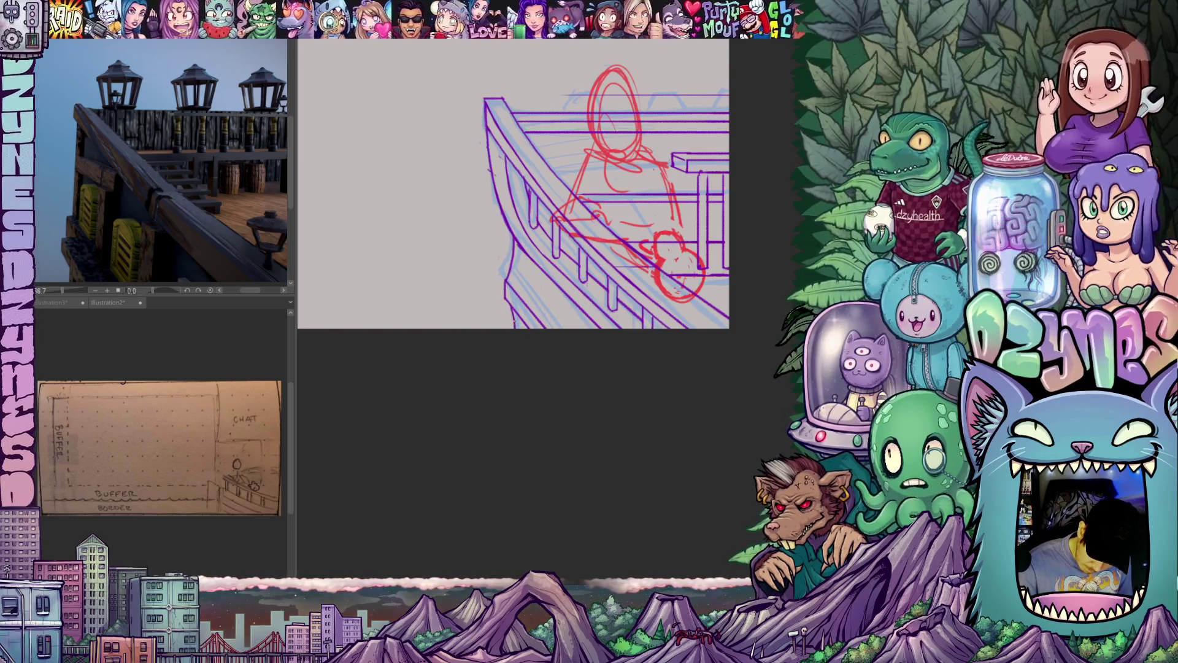
pyautogui.moveTo(588, 348)
pyautogui.mouseDown()
pyautogui.moveTo(614, 303)
pyautogui.moveTo(645, 349)
pyautogui.mouseUp()
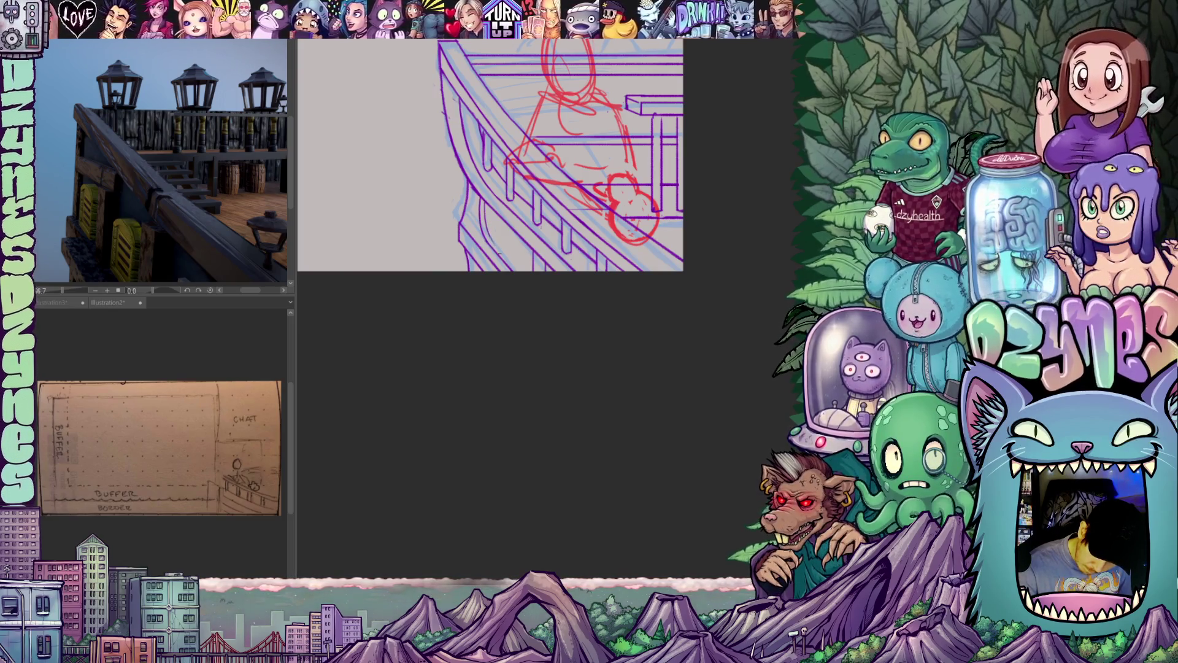
pyautogui.moveTo(679, 317)
pyautogui.mouseDown()
pyautogui.moveTo(652, 409)
pyautogui.moveTo(733, 362)
pyautogui.mouseUp()
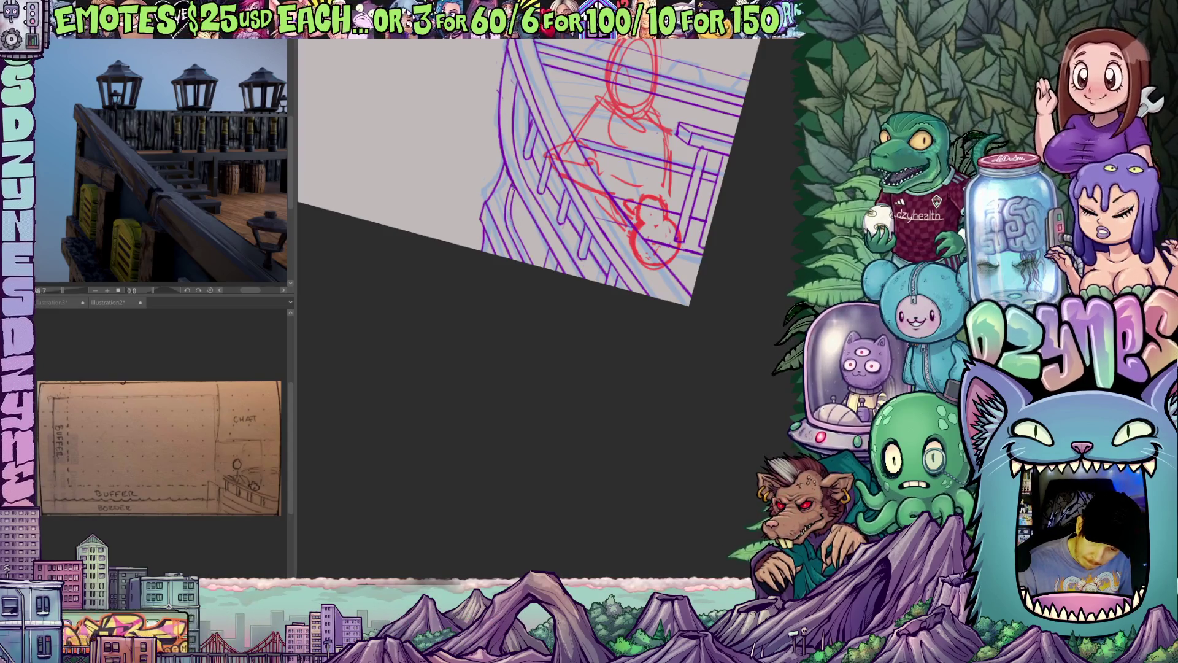
pyautogui.moveTo(641, 317)
pyautogui.mouseDown()
pyautogui.moveTo(642, 308)
pyautogui.moveTo(605, 407)
pyautogui.moveTo(641, 373)
pyautogui.moveTo(662, 394)
pyautogui.moveTo(639, 384)
pyautogui.moveTo(638, 408)
pyautogui.moveTo(646, 244)
pyautogui.mouseUp()
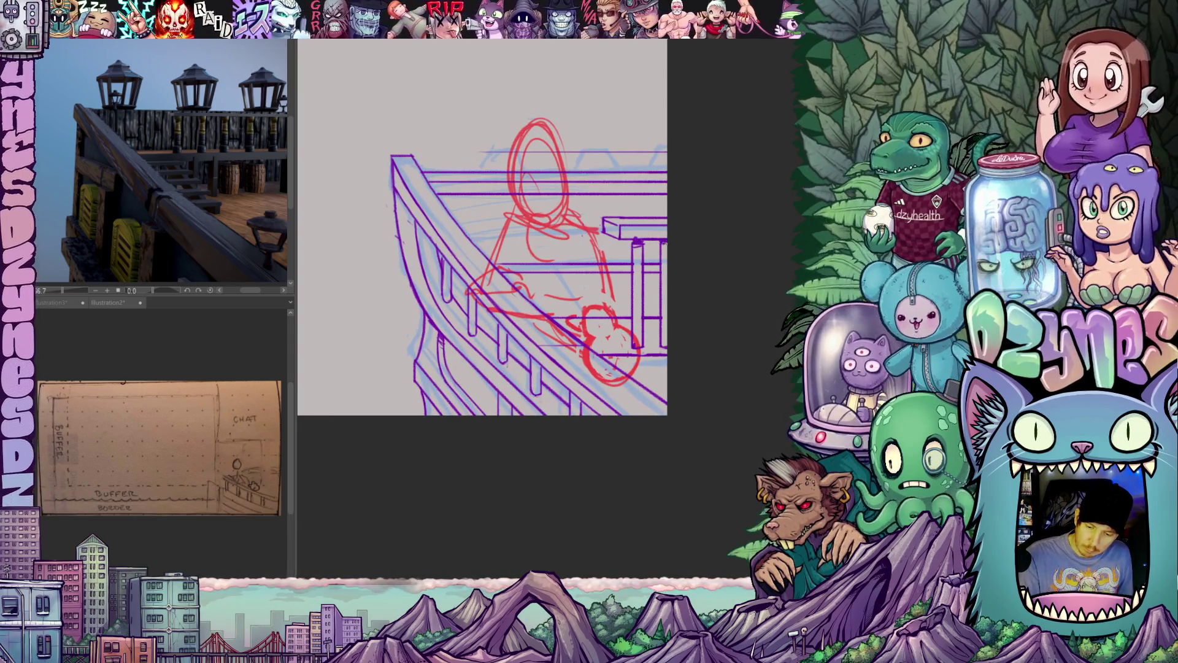
pyautogui.scroll(-5, 671, 247)
pyautogui.moveTo(563, 410)
pyautogui.mouseDown()
pyautogui.moveTo(683, 379)
pyautogui.moveTo(642, 400)
pyautogui.moveTo(723, 386)
pyautogui.moveTo(710, 387)
pyautogui.mouseUp()
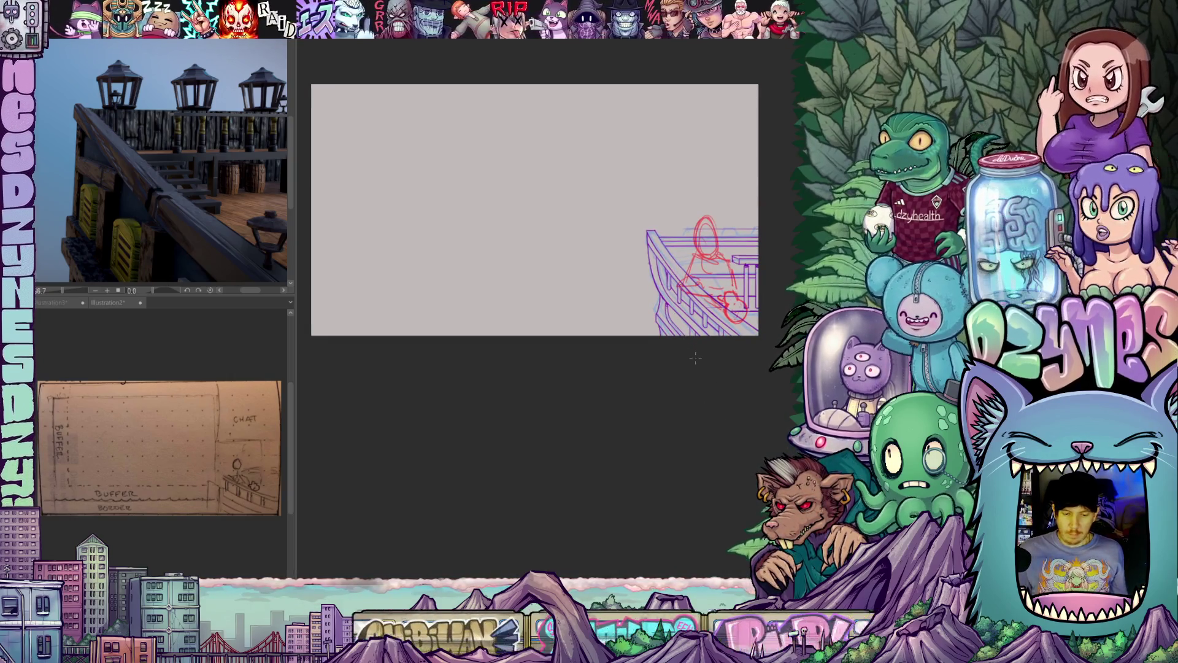
# - Draw a small lantern outside the hull below the railing, then recentre the ship
pyautogui.scroll(5, 687, 354)
pyautogui.moveTo(678, 388)
pyautogui.mouseDown()
pyautogui.moveTo(665, 397)
pyautogui.moveTo(675, 402)
pyautogui.mouseUp()
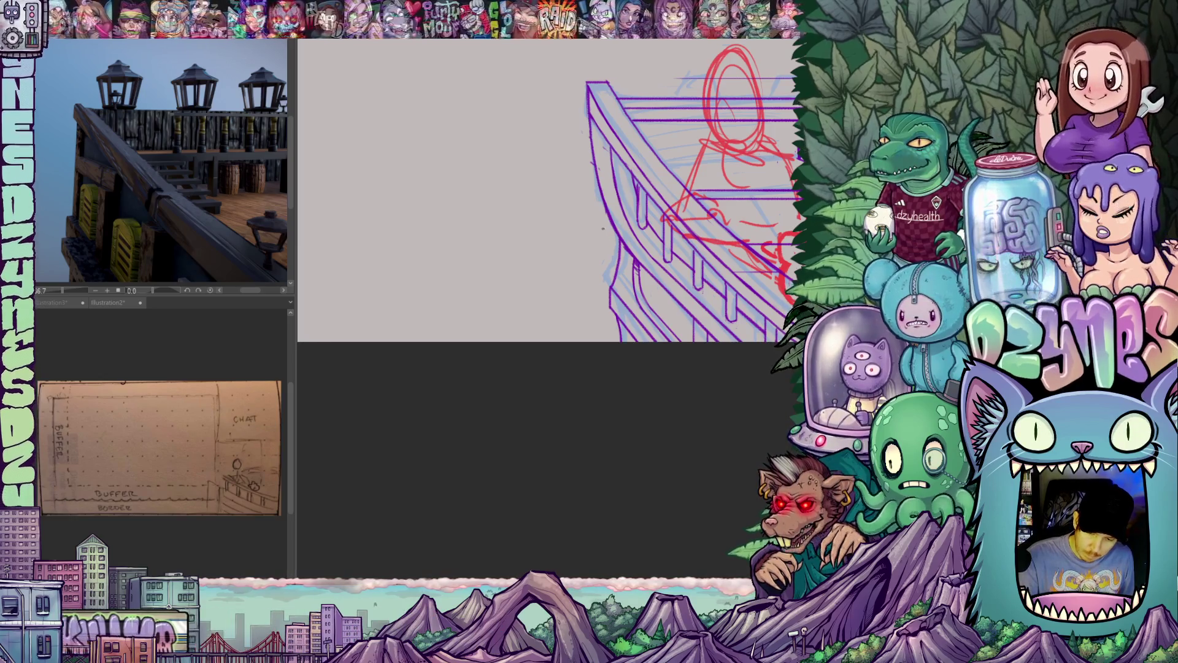
pyautogui.moveTo(605, 223); pyautogui.dragTo(597, 237)
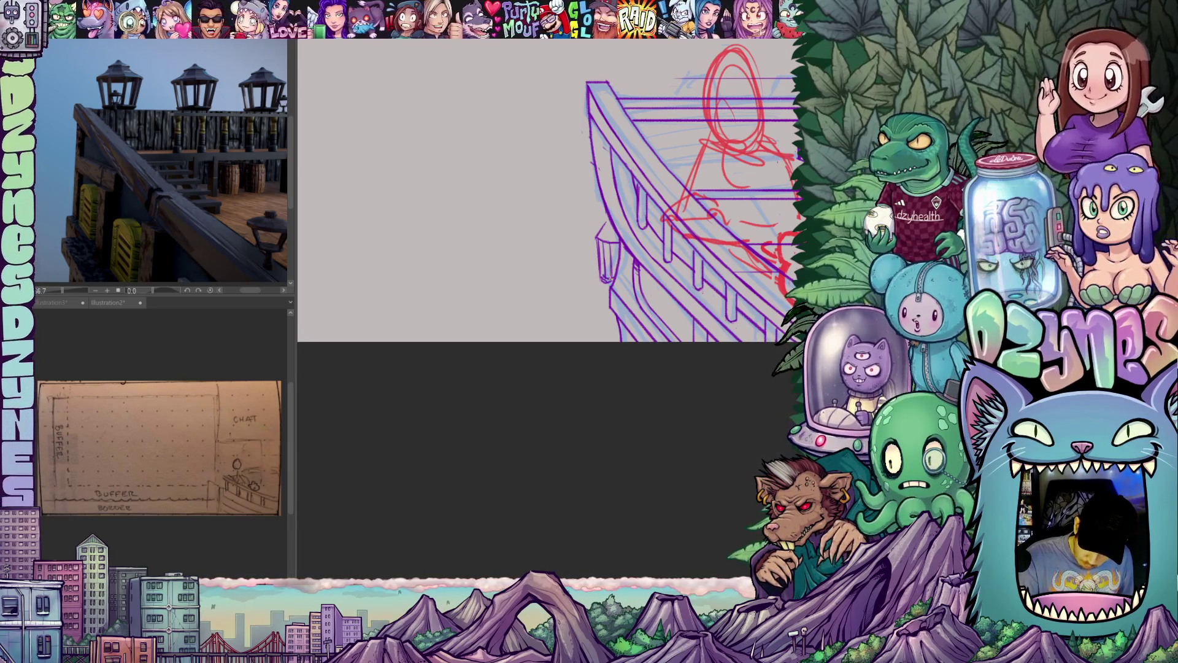
pyautogui.scroll(-1, 657, 364)
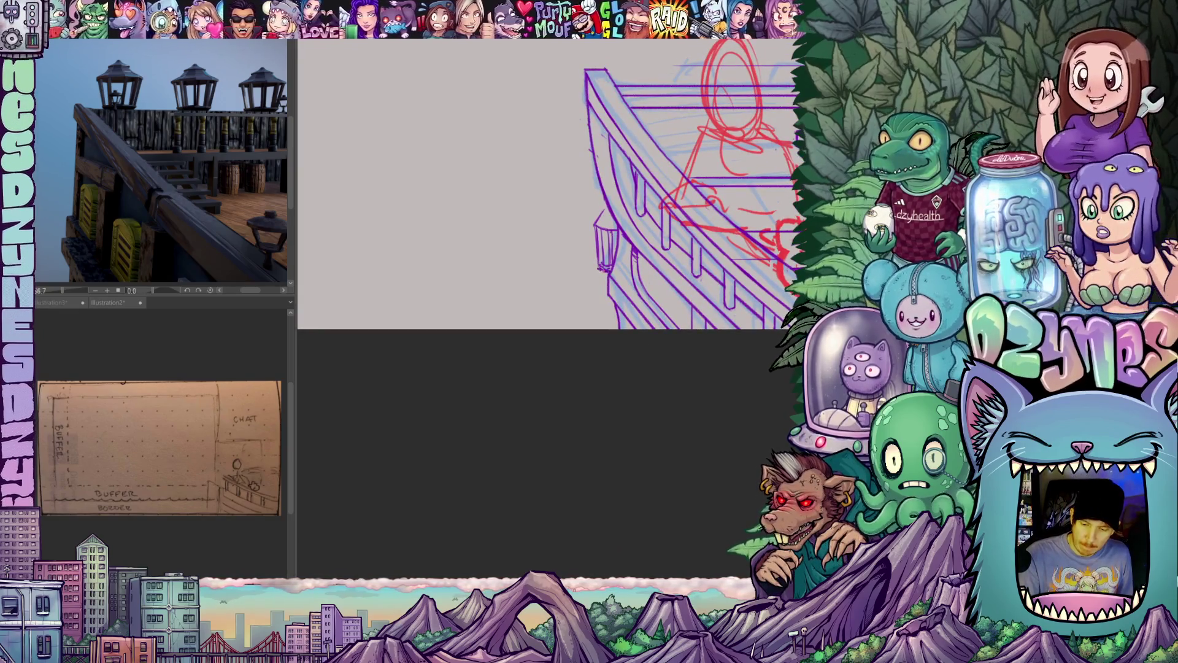
pyautogui.moveTo(699, 348); pyautogui.dragTo(671, 388)
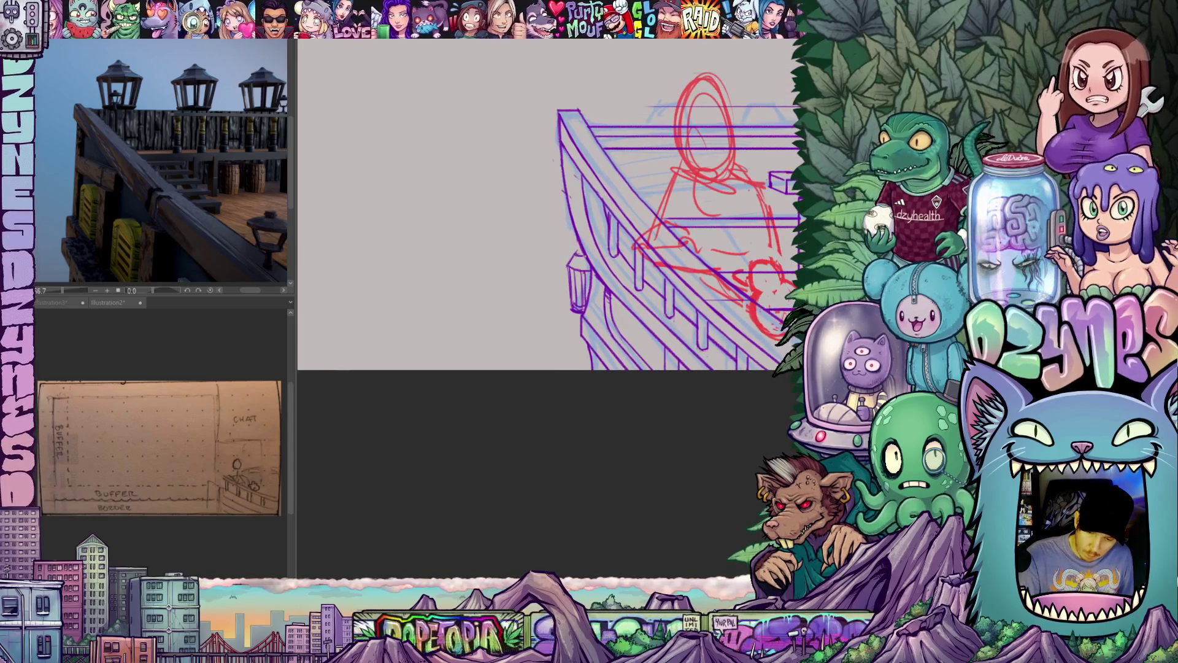
pyautogui.moveTo(620, 325)
pyautogui.mouseDown()
pyautogui.moveTo(610, 344)
pyautogui.moveTo(630, 368)
pyautogui.moveTo(639, 429)
pyautogui.moveTo(624, 442)
pyautogui.mouseUp()
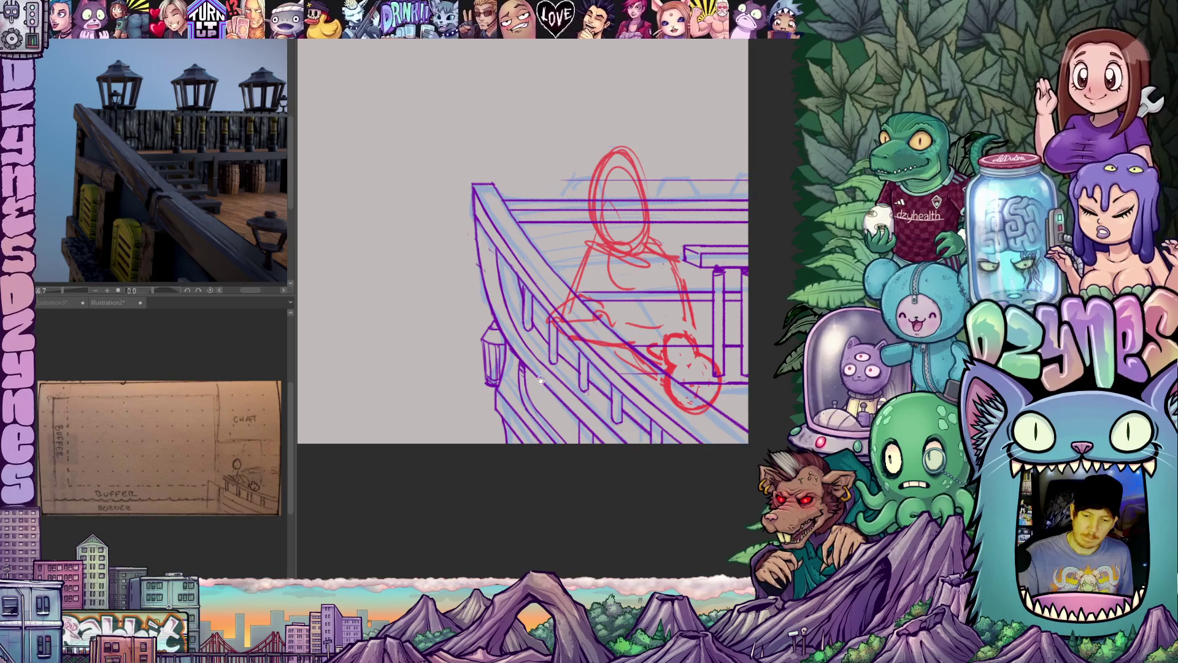
pyautogui.moveTo(605, 321); pyautogui.dragTo(628, 379)
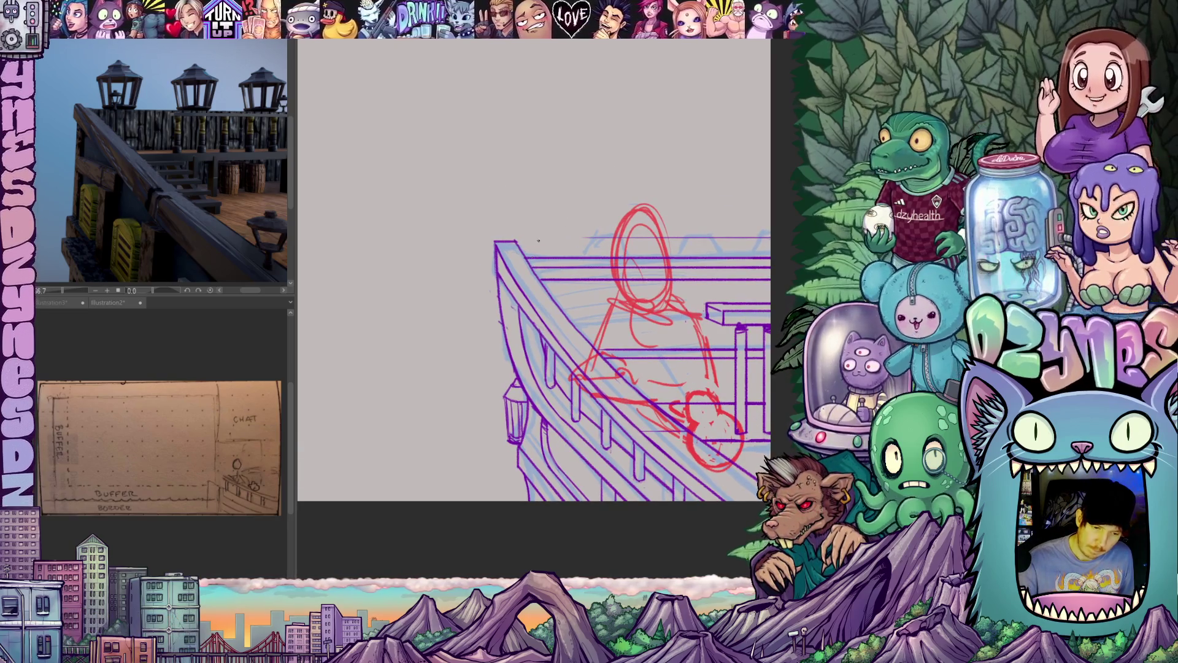
pyautogui.moveTo(698, 395); pyautogui.dragTo(610, 311)
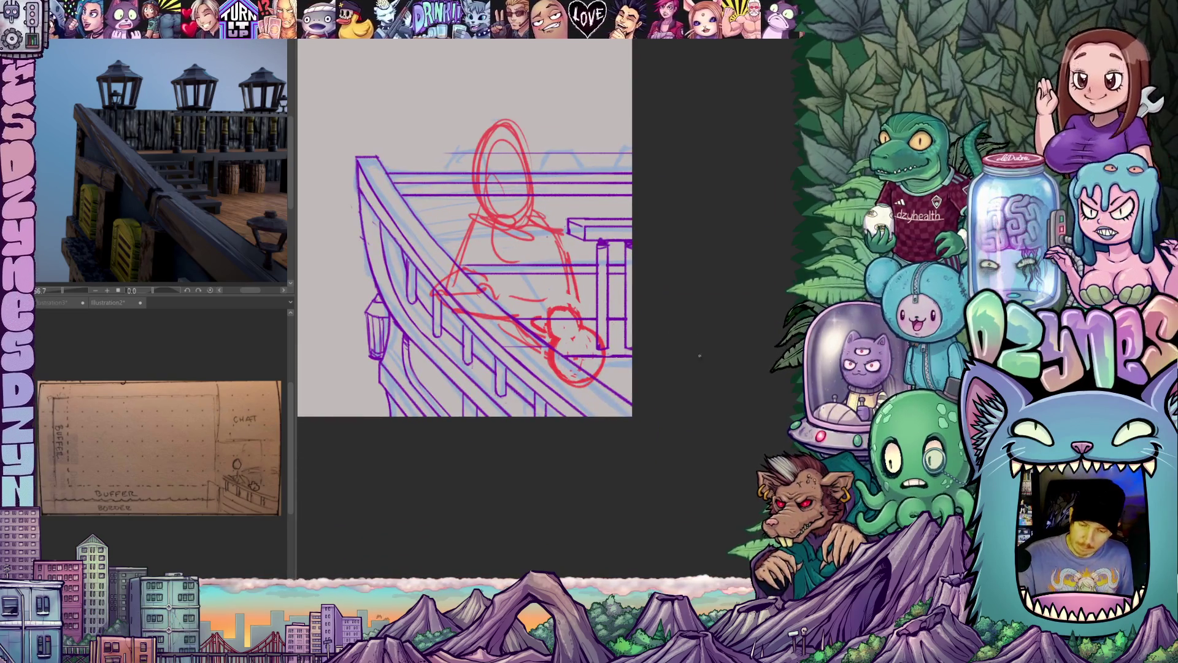
pyautogui.scroll(3, 678, 368)
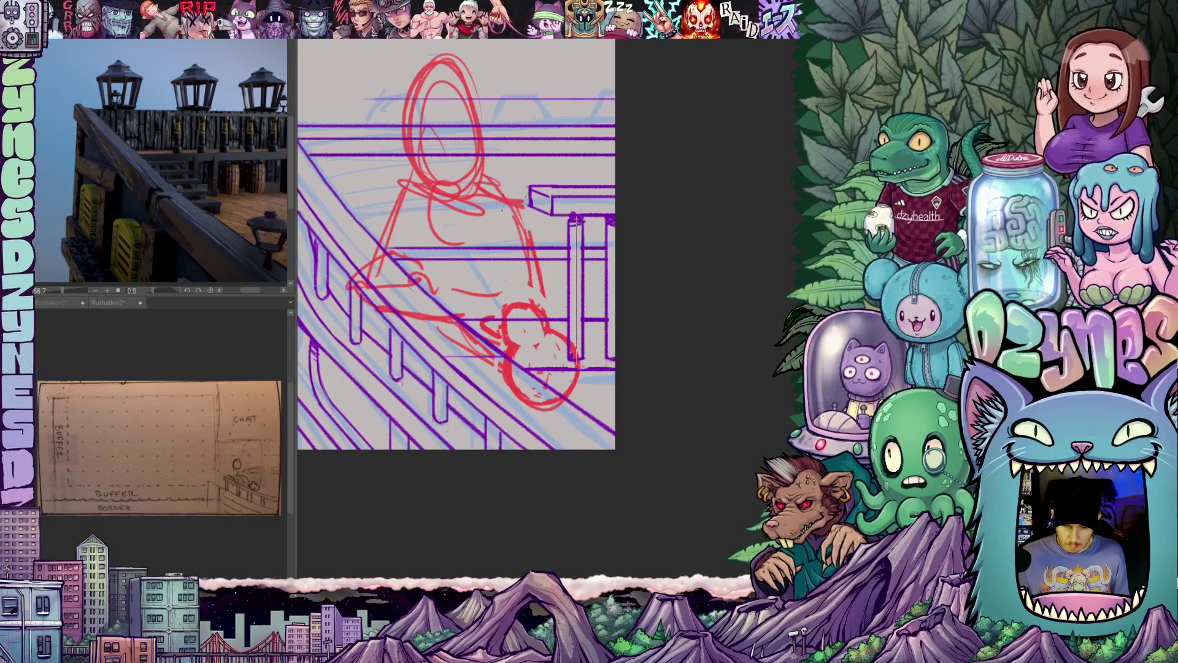
pyautogui.scroll(2, 619, 270)
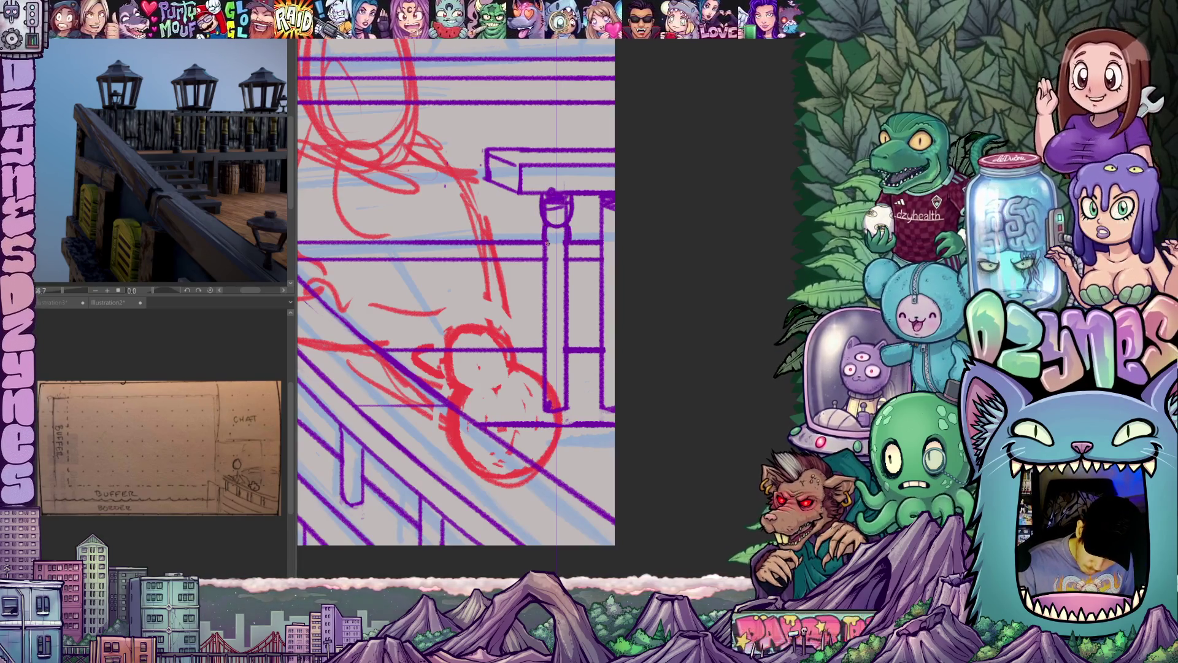
pyautogui.moveTo(546, 227)
pyautogui.mouseDown()
pyautogui.moveTo(545, 240)
pyautogui.moveTo(542, 212)
pyautogui.mouseUp()
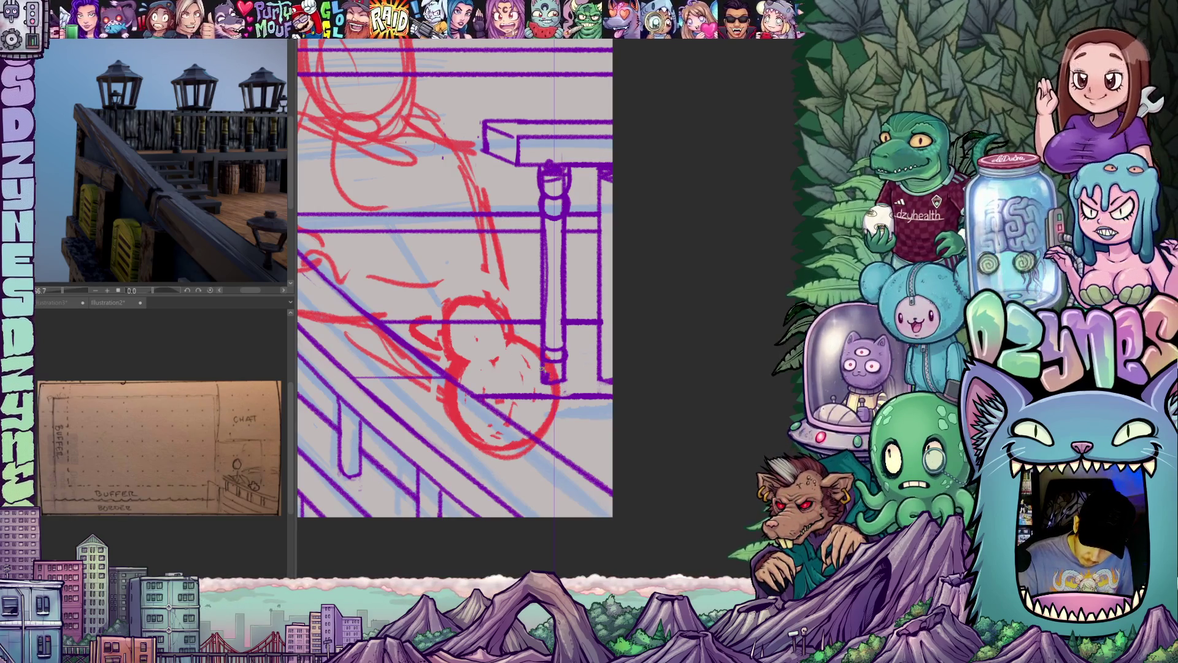
pyautogui.moveTo(576, 350); pyautogui.dragTo(587, 315)
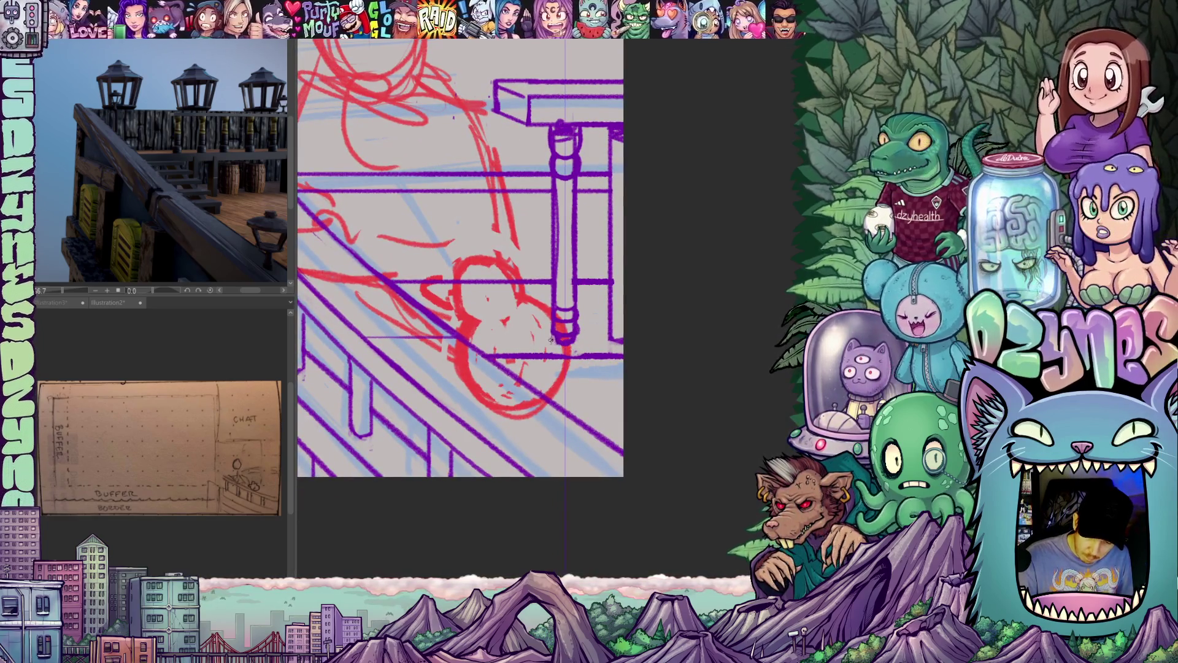
pyautogui.moveTo(599, 345); pyautogui.dragTo(586, 401)
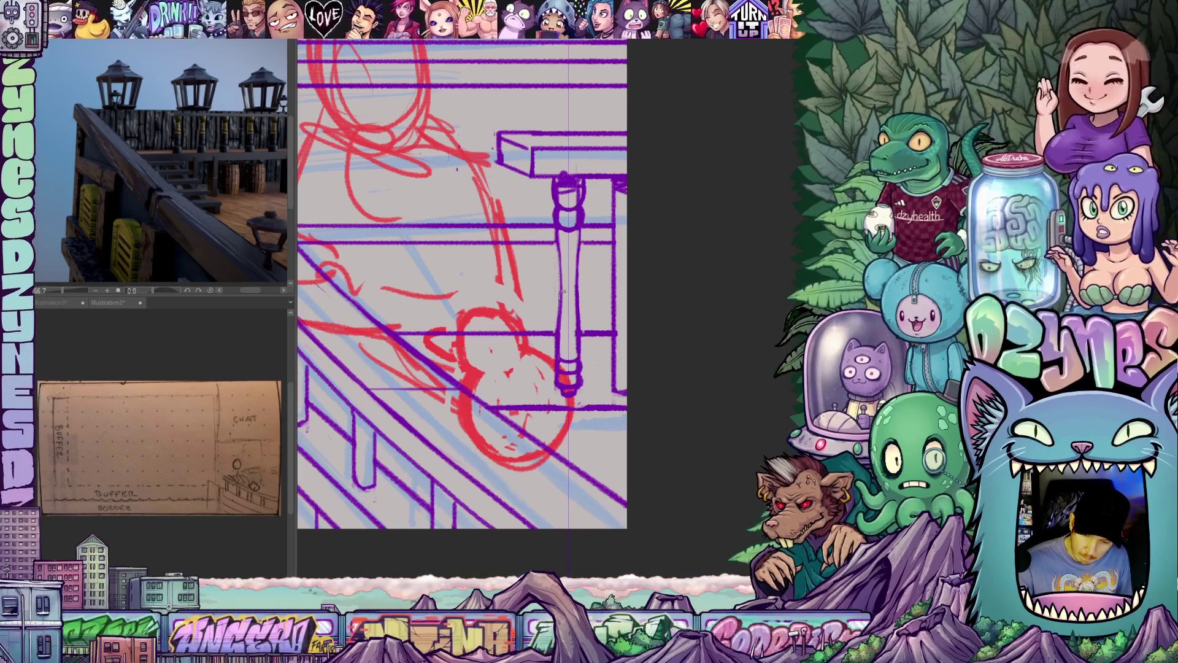
pyautogui.scroll(1, 581, 292)
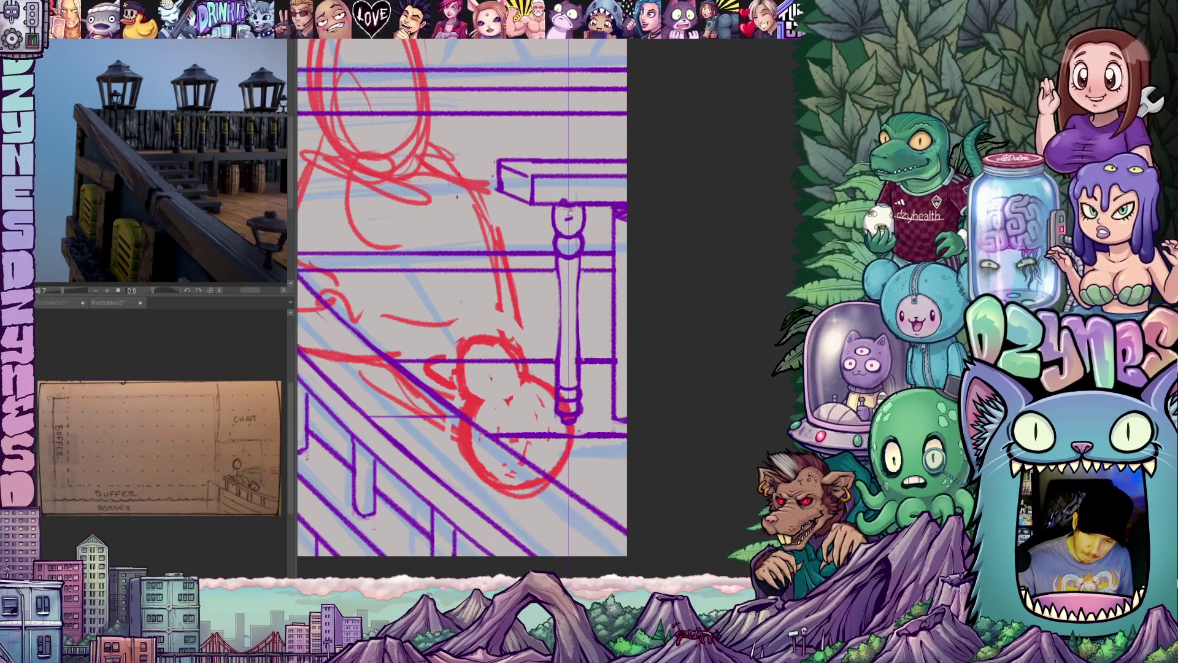
pyautogui.moveTo(583, 203); pyautogui.dragTo(470, 224)
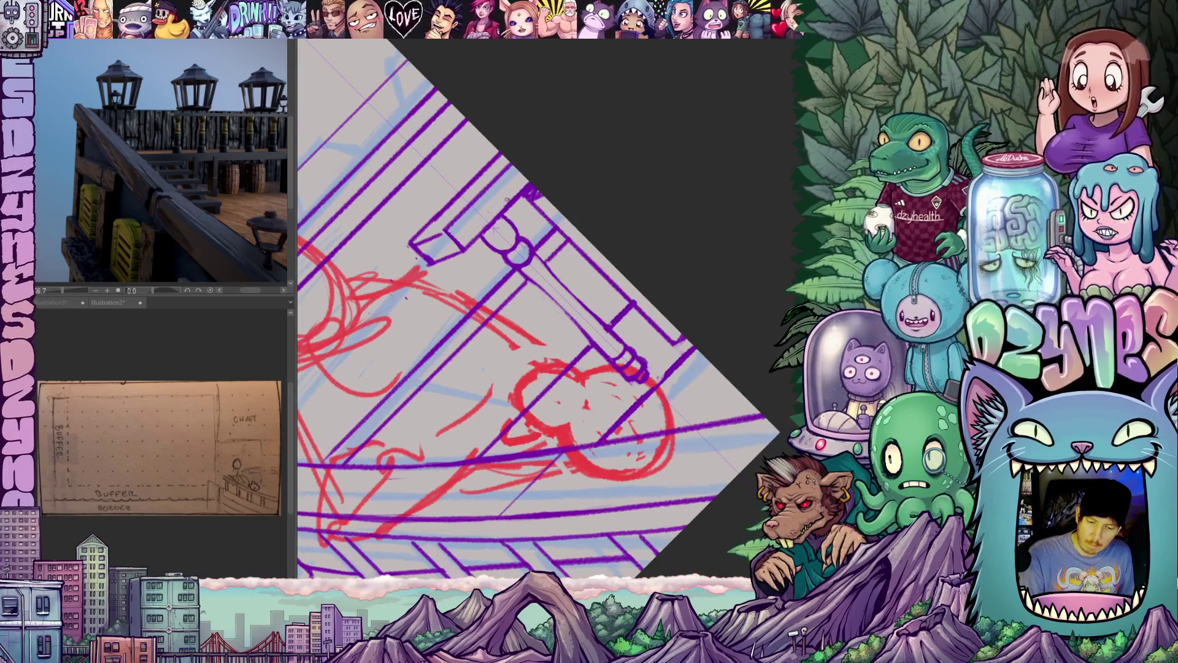
pyautogui.moveTo(611, 205)
pyautogui.mouseDown()
pyautogui.moveTo(654, 307)
pyautogui.moveTo(654, 284)
pyautogui.mouseUp()
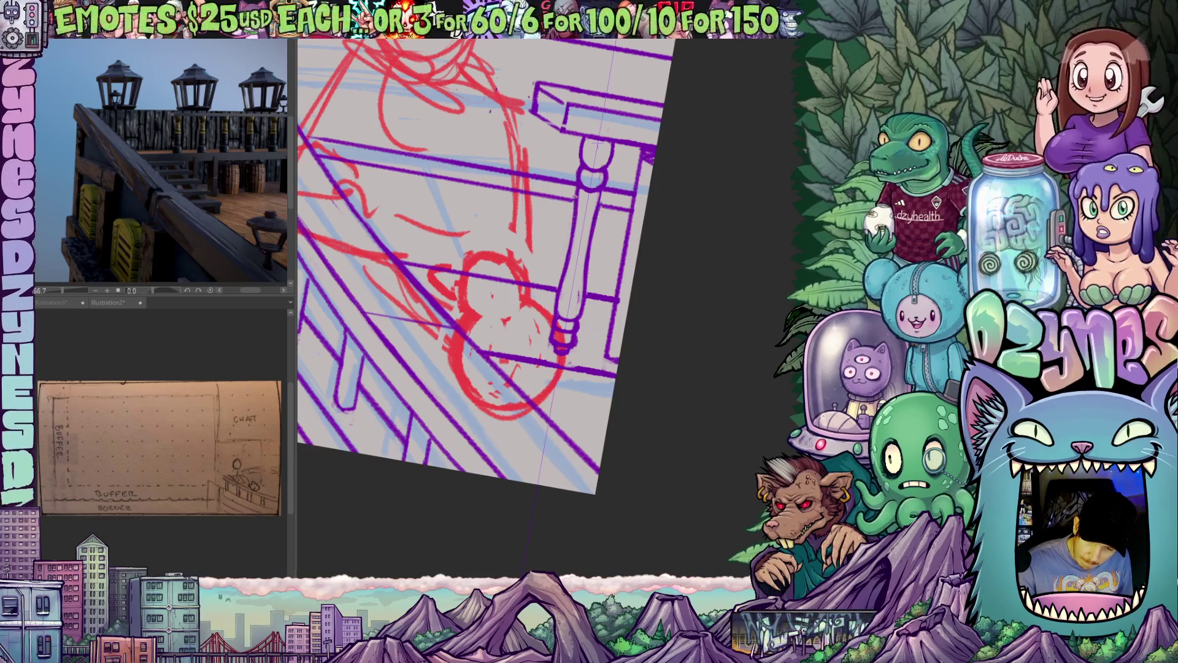
pyautogui.moveTo(594, 202)
pyautogui.mouseDown()
pyautogui.moveTo(632, 297)
pyautogui.moveTo(557, 297)
pyautogui.mouseUp()
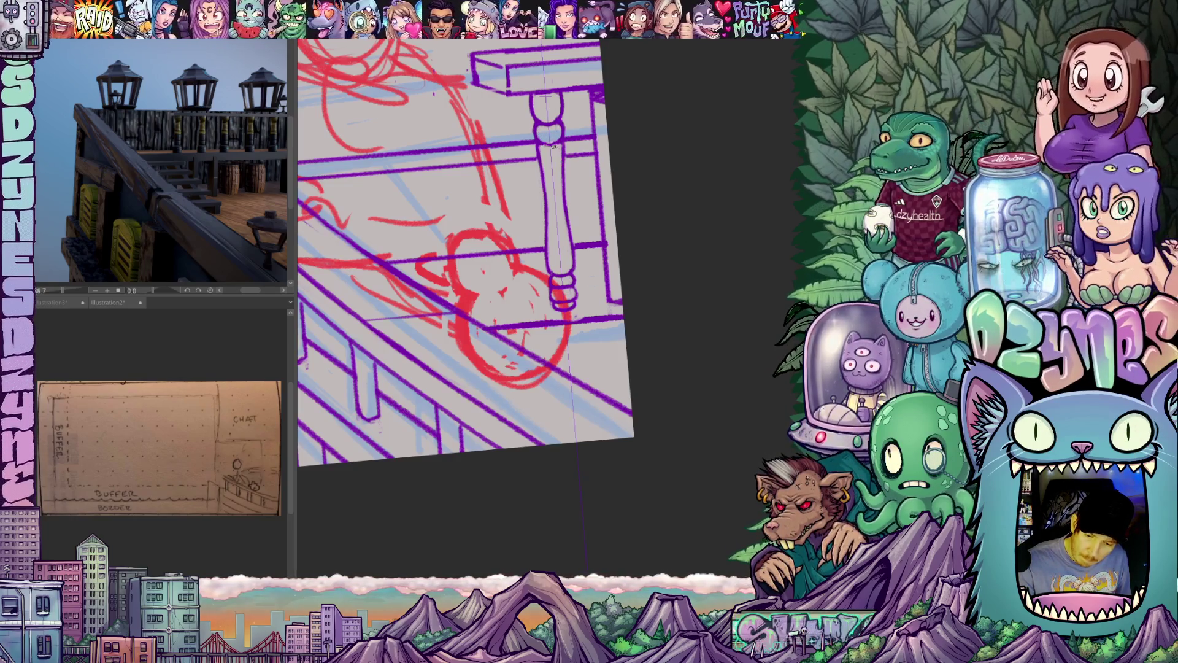
pyautogui.scroll(-5, 639, 271)
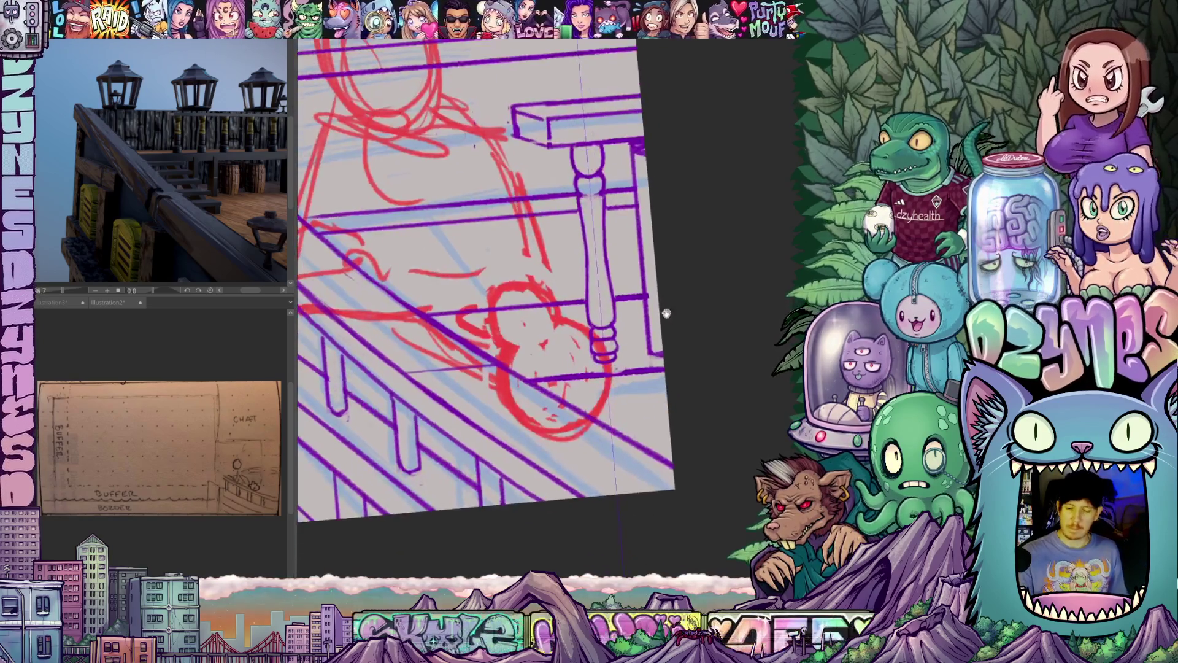
pyautogui.scroll(4, 682, 334)
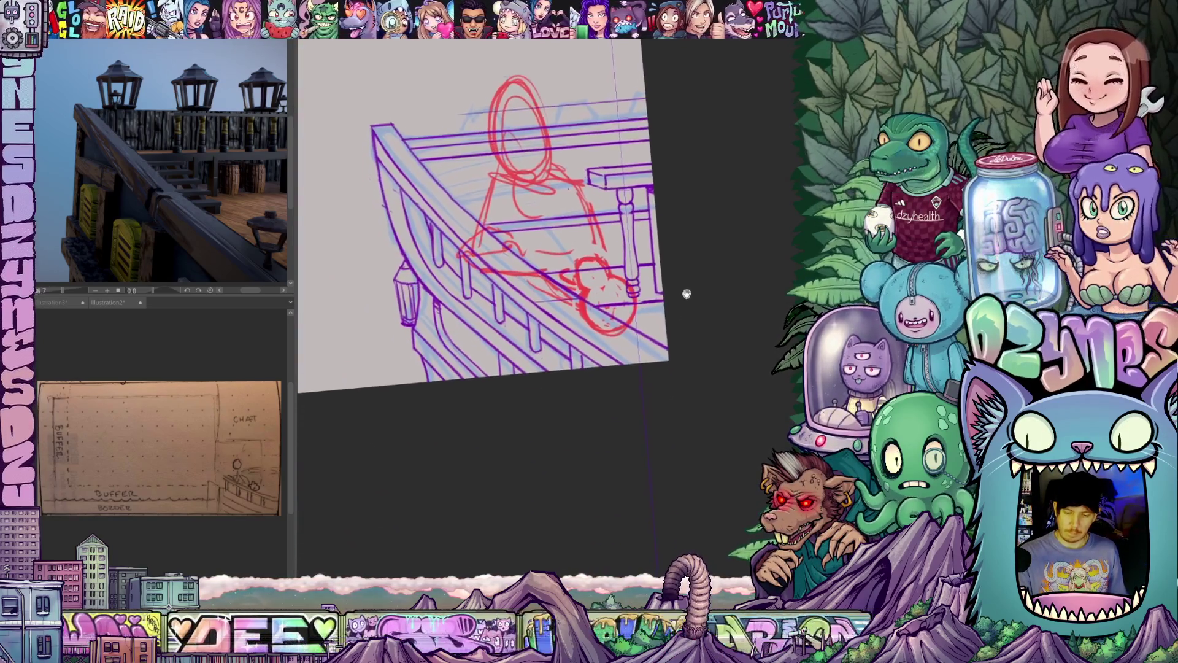
pyautogui.scroll(5, 697, 315)
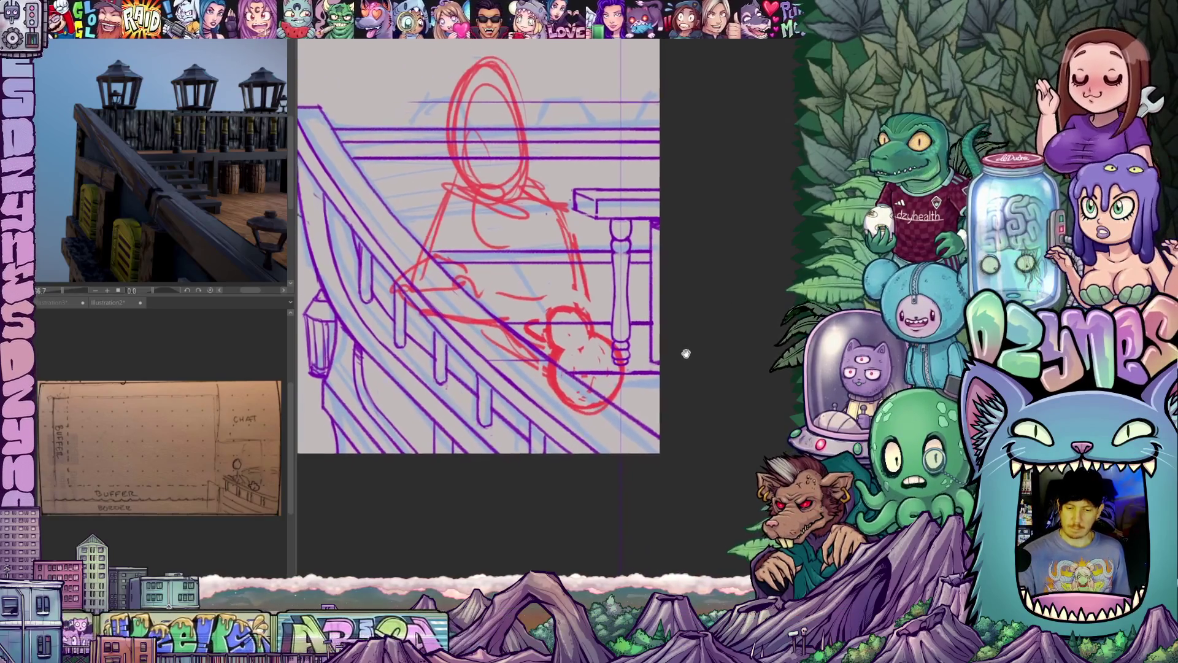
pyautogui.scroll(1, 704, 361)
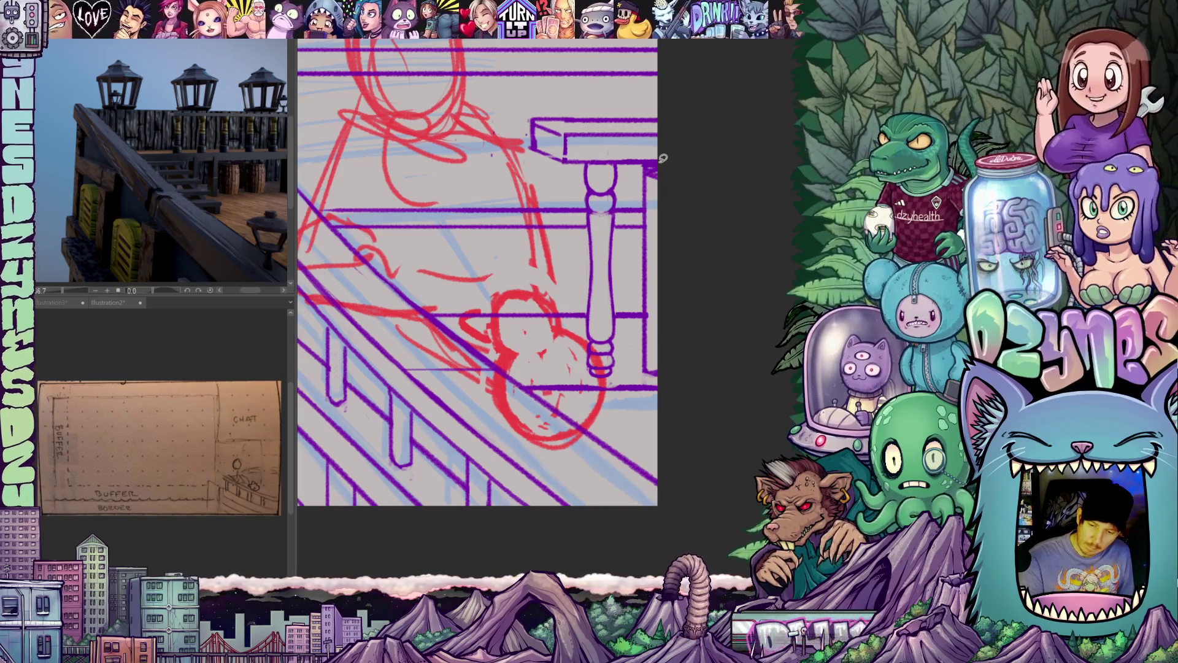
# - Lasso and erase the stray lines to the right of the turned post
pyautogui.moveTo(644, 198)
pyautogui.mouseDown()
pyautogui.moveTo(660, 375)
pyautogui.moveTo(678, 307)
pyautogui.moveTo(669, 163)
pyautogui.mouseUp()
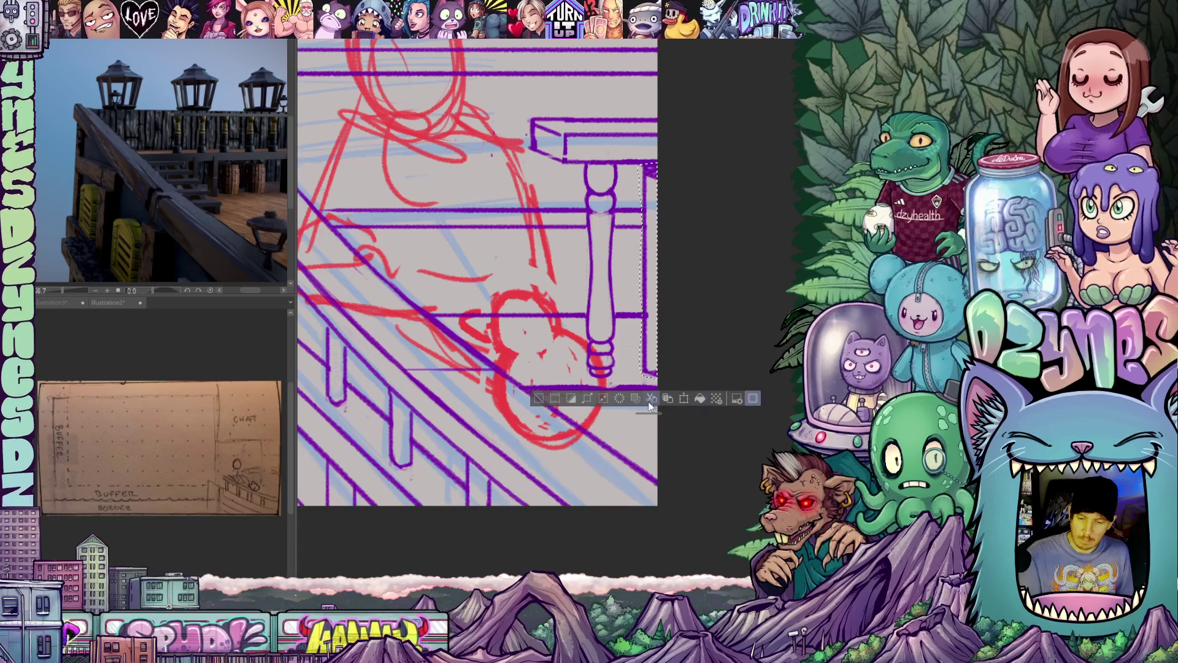
pyautogui.click(644, 399)
pyautogui.hotkey('ctrl', 'd')
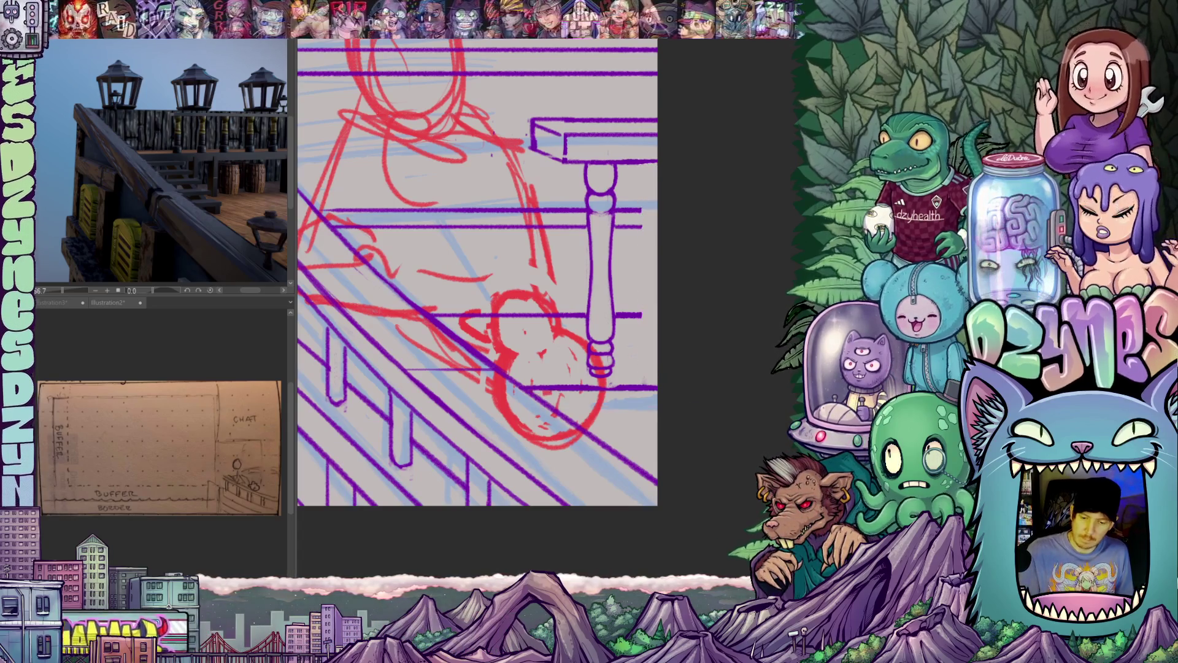
# - Lasso the turned post and transform it to sit right of the original
pyautogui.moveTo(621, 373); pyautogui.dragTo(625, 261)
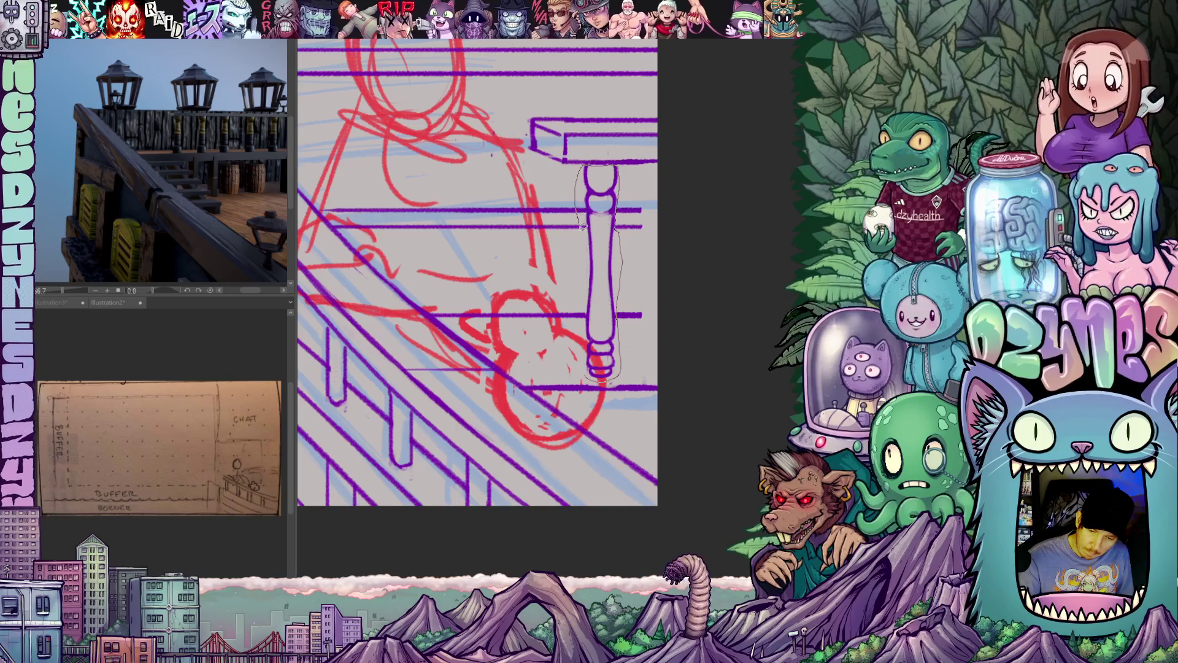
pyautogui.moveTo(589, 368); pyautogui.dragTo(620, 362)
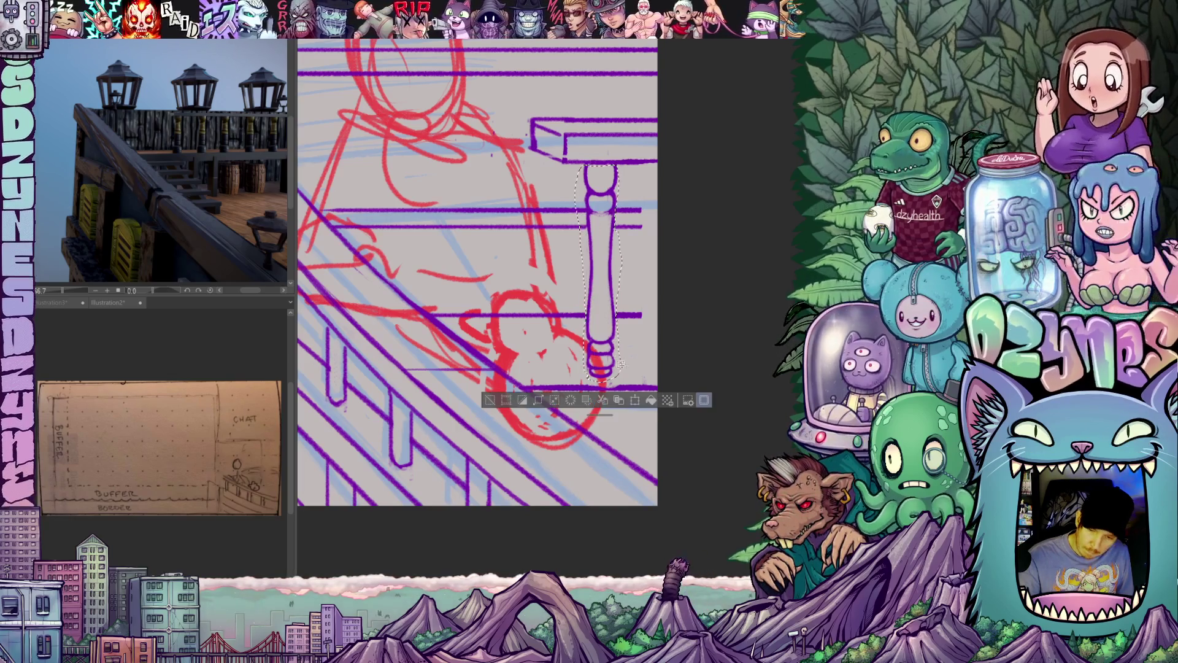
pyautogui.click(633, 401)
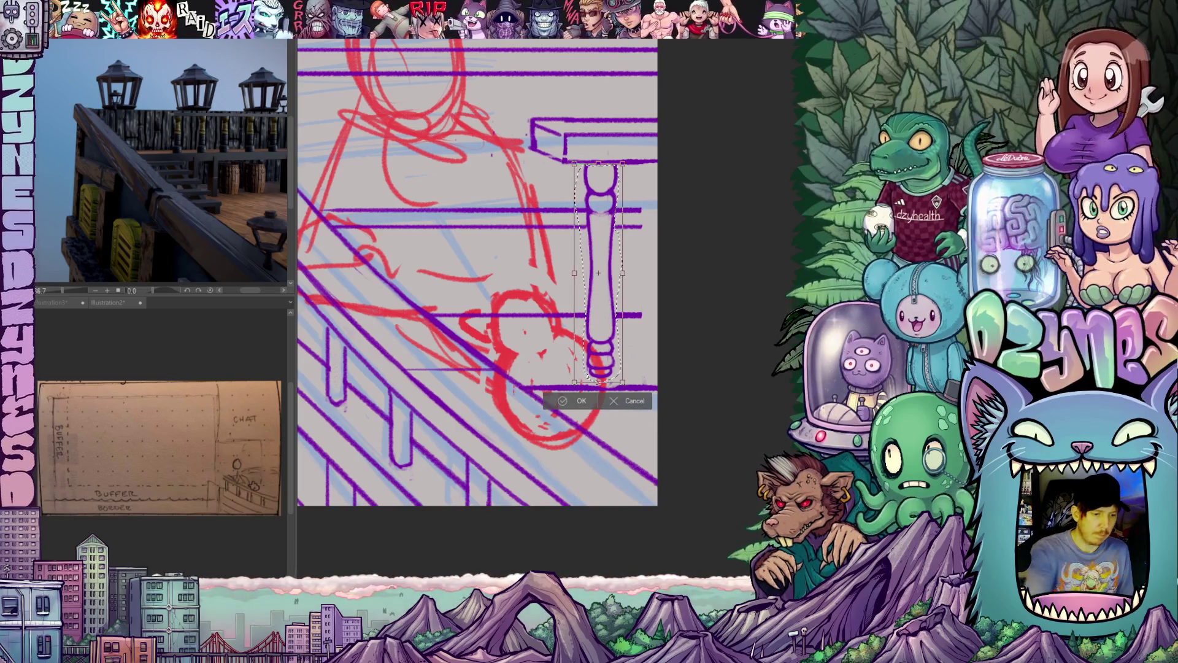
pyautogui.moveTo(598, 272)
pyautogui.mouseDown()
pyautogui.moveTo(660, 272)
pyautogui.moveTo(649, 272)
pyautogui.mouseUp()
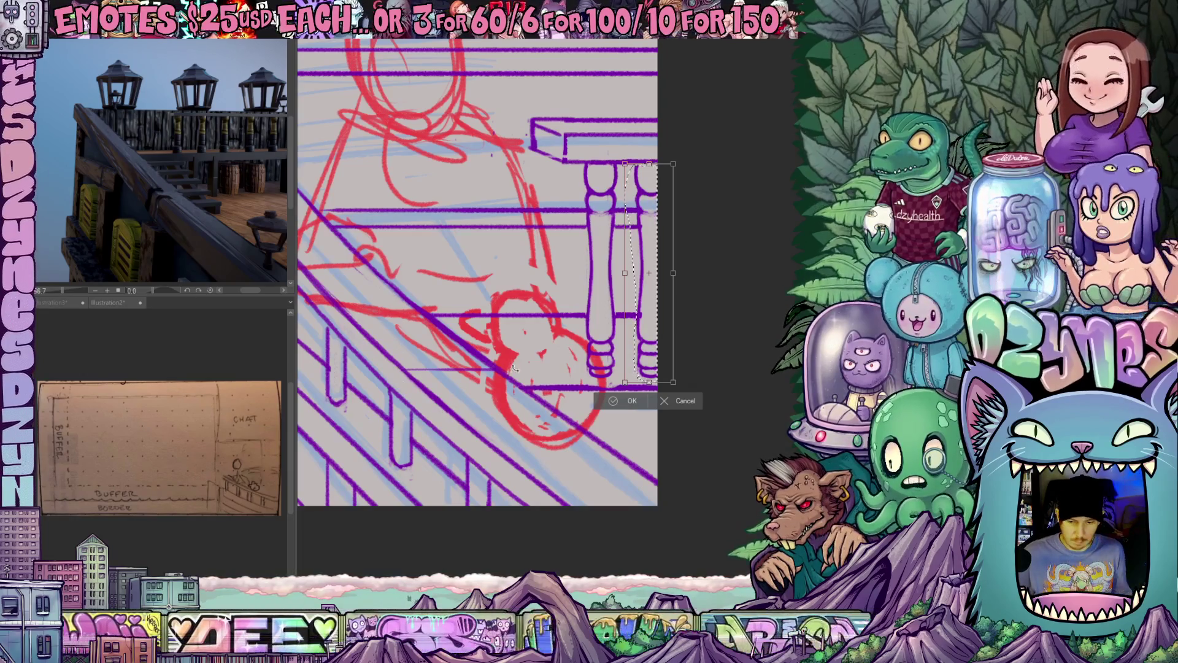
pyautogui.press('Return')
pyautogui.moveTo(383, 386)
pyautogui.mouseDown()
pyautogui.moveTo(438, 336)
pyautogui.moveTo(522, 338)
pyautogui.moveTo(610, 373)
pyautogui.mouseUp()
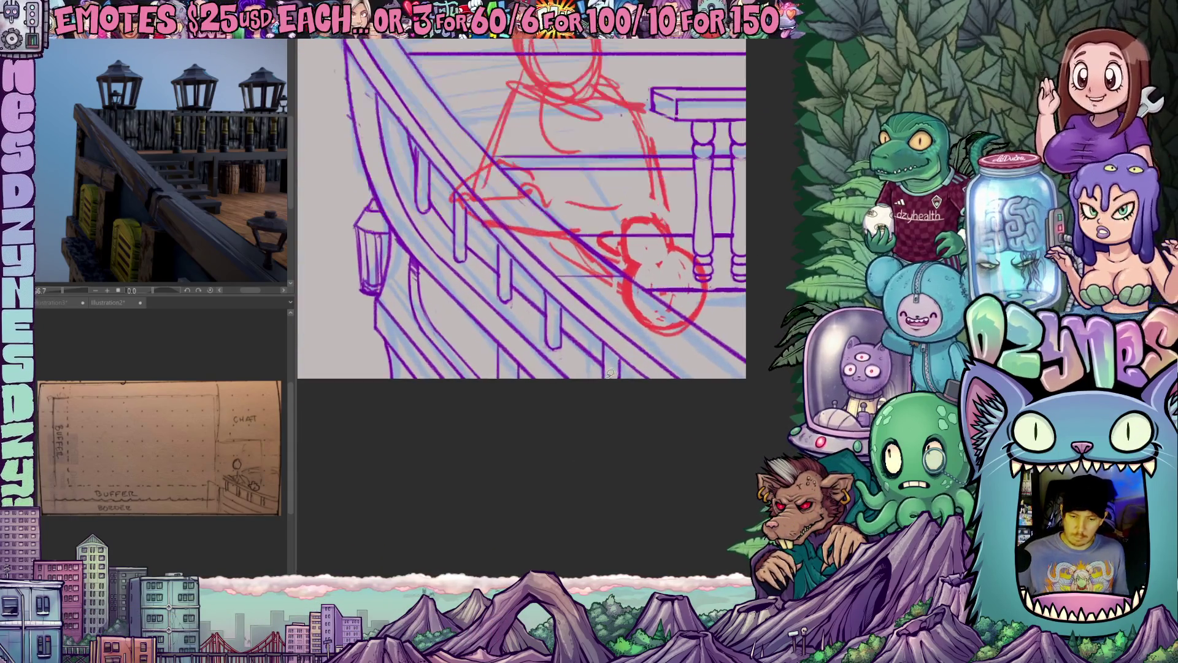
pyautogui.scroll(2, 567, 358)
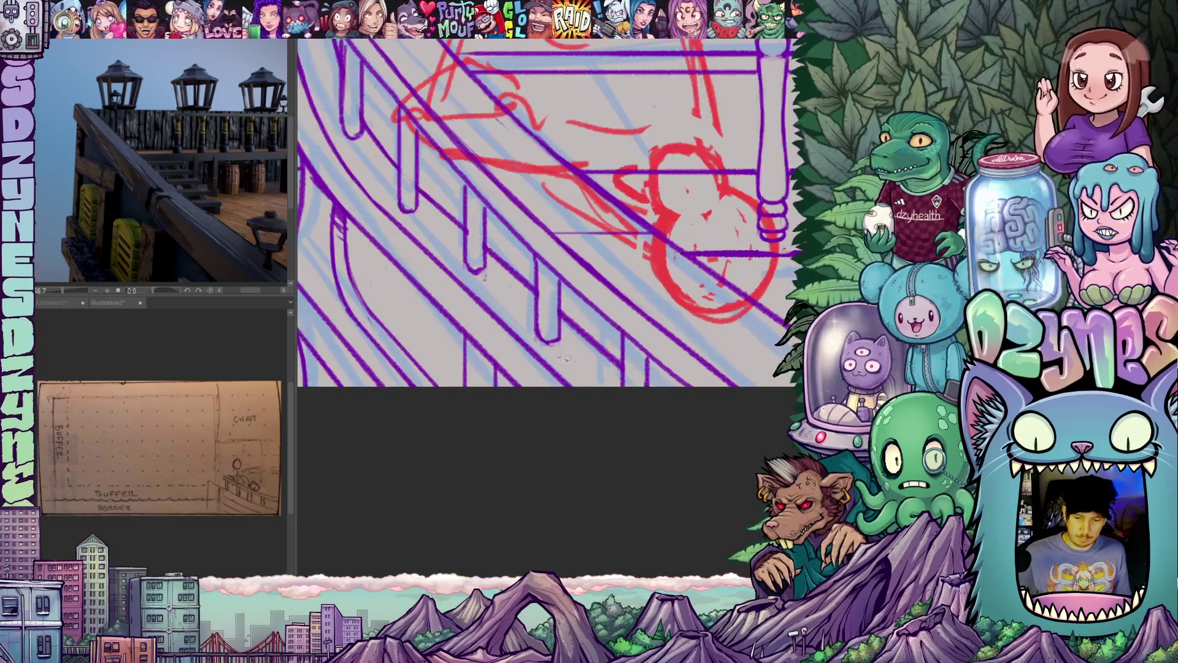
pyautogui.moveTo(650, 442)
pyautogui.mouseDown()
pyautogui.moveTo(662, 405)
pyautogui.moveTo(683, 447)
pyautogui.moveTo(651, 440)
pyautogui.moveTo(649, 411)
pyautogui.moveTo(633, 405)
pyautogui.moveTo(651, 418)
pyautogui.mouseUp()
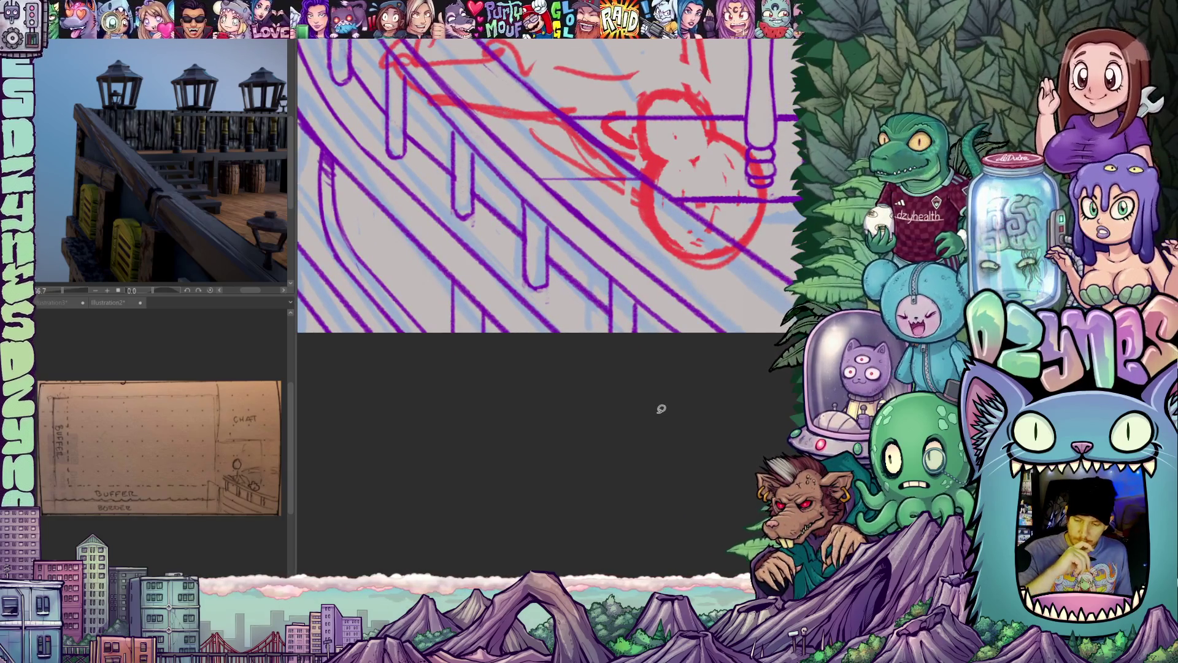
pyautogui.scroll(-4, 652, 415)
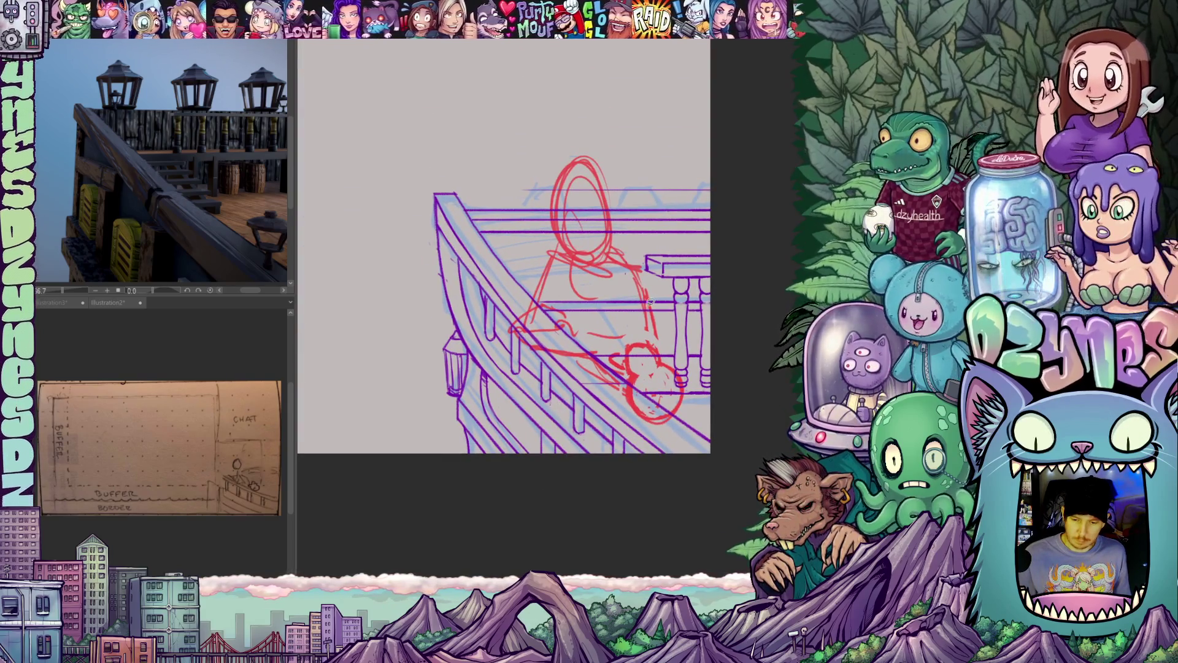
pyautogui.scroll(1, 651, 296)
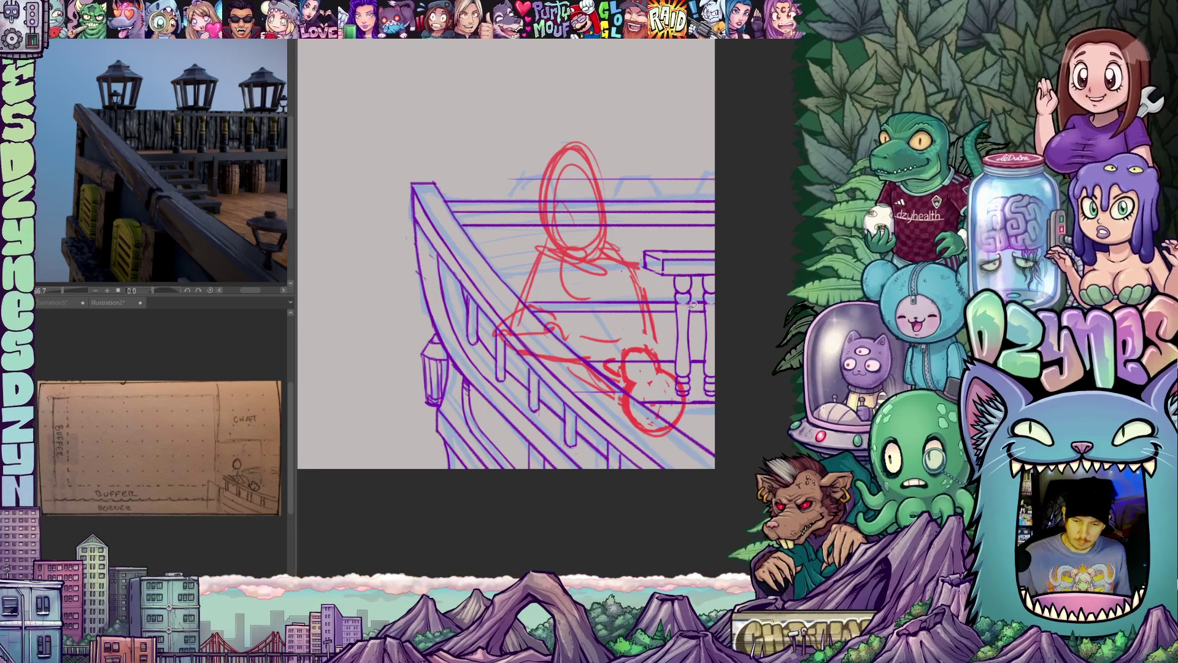
pyautogui.moveTo(688, 308); pyautogui.dragTo(620, 241)
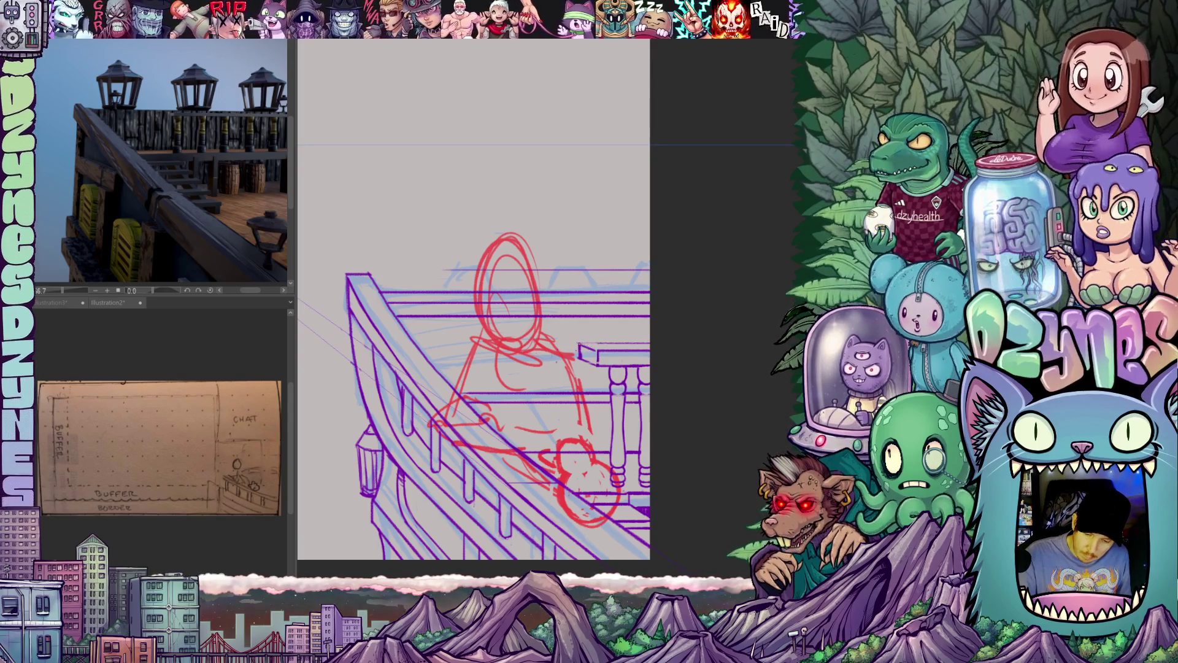
# - Add red pencil strokes along the figure's right side
pyautogui.moveTo(662, 417)
pyautogui.mouseDown()
pyautogui.moveTo(696, 407)
pyautogui.moveTo(689, 418)
pyautogui.moveTo(678, 403)
pyautogui.moveTo(733, 400)
pyautogui.moveTo(744, 380)
pyautogui.moveTo(691, 373)
pyautogui.moveTo(704, 406)
pyautogui.moveTo(674, 393)
pyautogui.mouseUp()
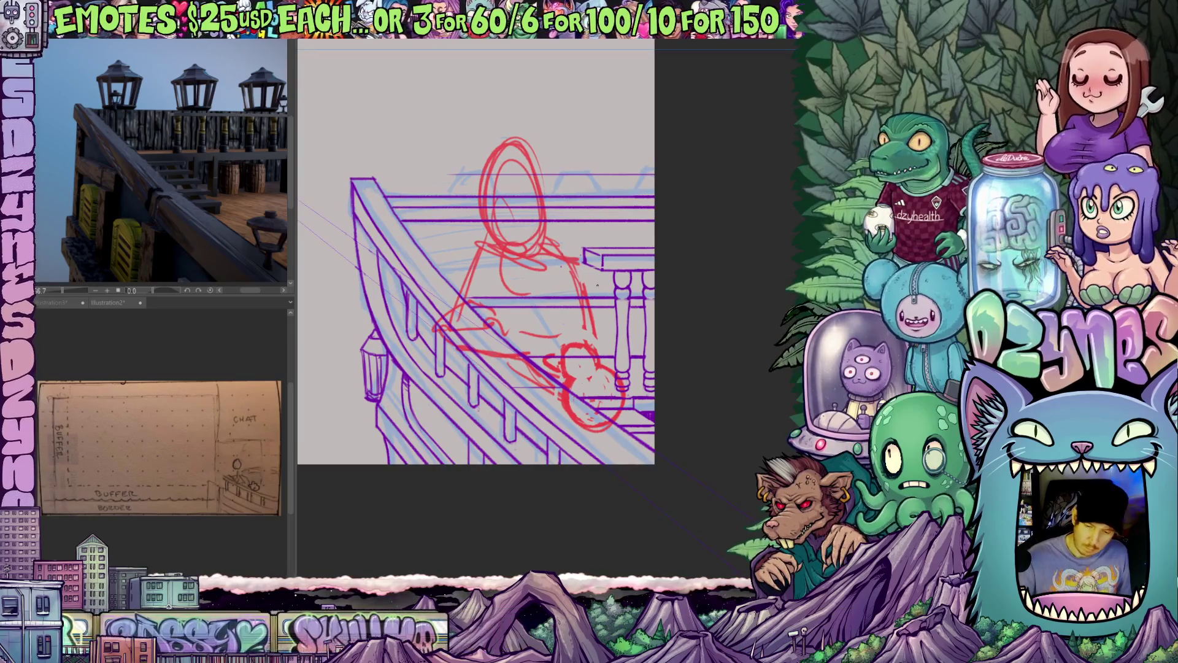
pyautogui.moveTo(595, 299)
pyautogui.mouseDown()
pyautogui.moveTo(612, 368)
pyautogui.moveTo(606, 361)
pyautogui.mouseUp()
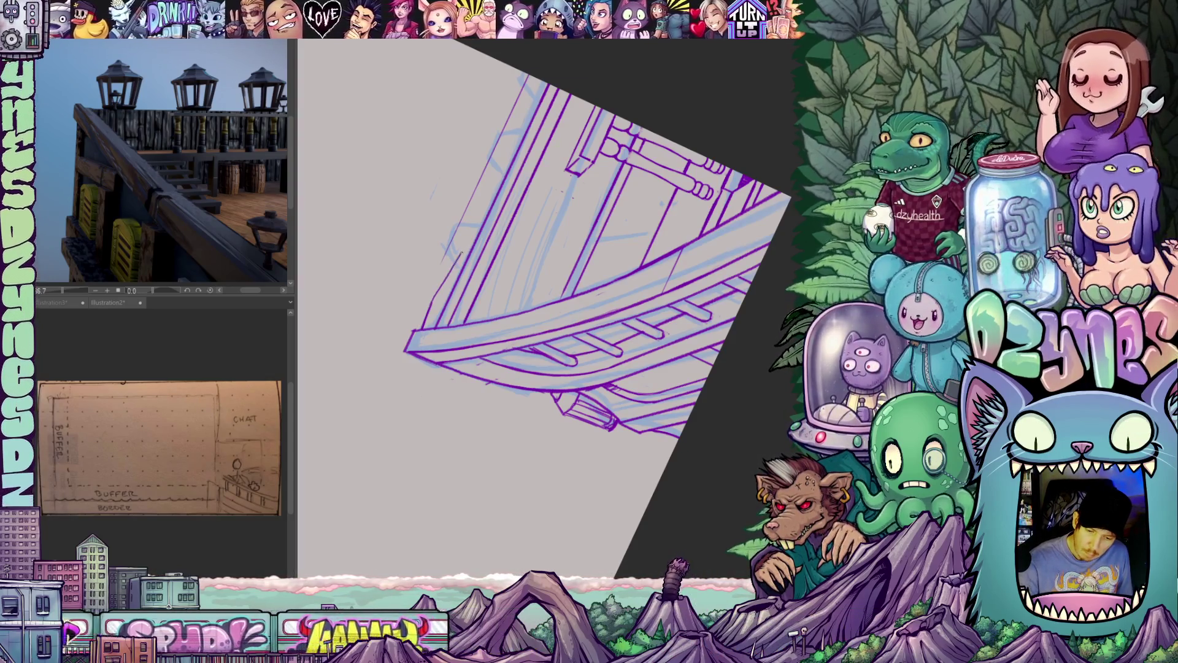
pyautogui.scroll(3, 490, 195)
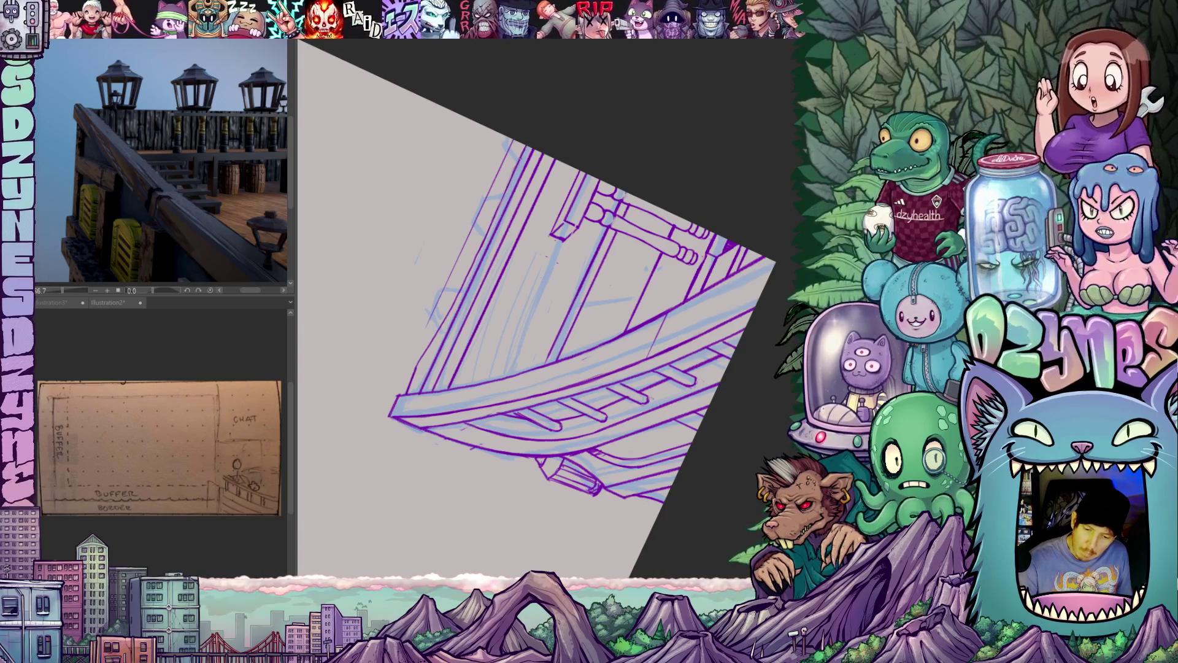
pyautogui.hotkey('ctrl', '0')
pyautogui.moveTo(570, 336); pyautogui.dragTo(539, 378)
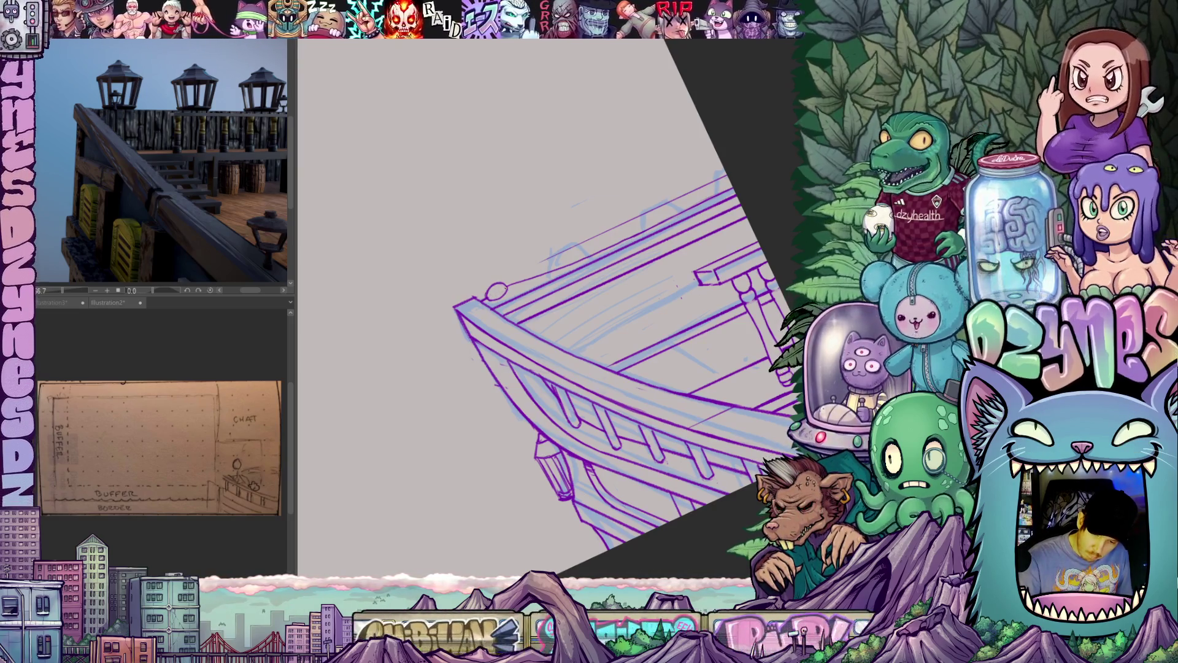
pyautogui.moveTo(765, 354); pyautogui.dragTo(654, 313)
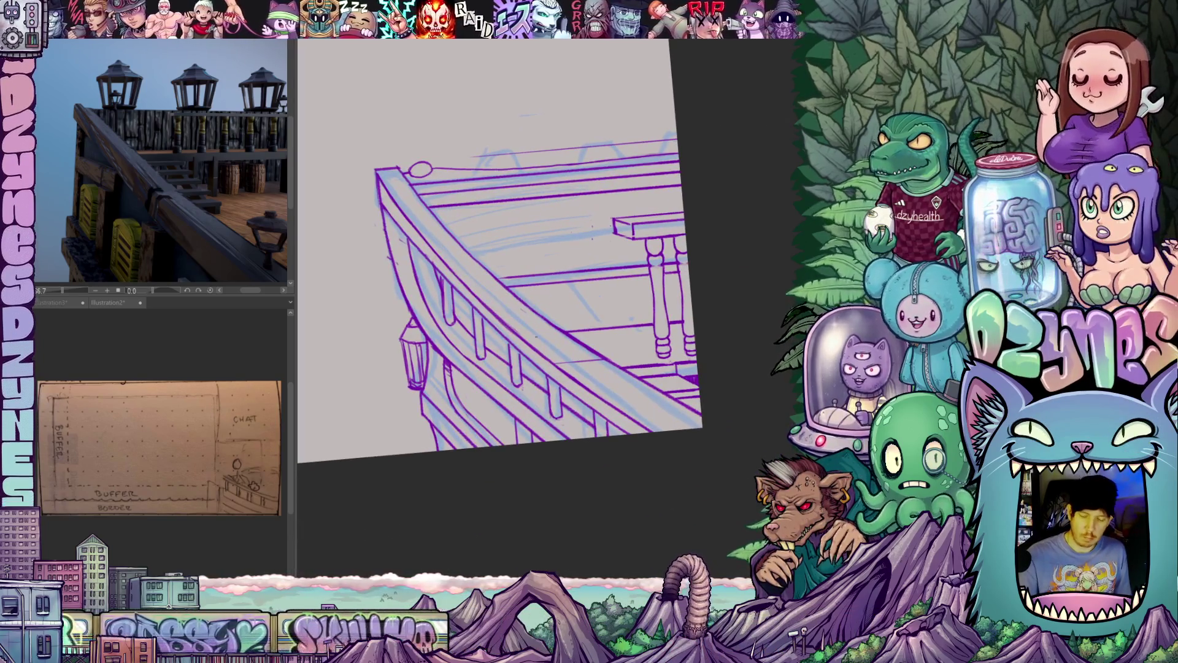
pyautogui.moveTo(523, 349)
pyautogui.mouseDown()
pyautogui.moveTo(603, 361)
pyautogui.moveTo(613, 430)
pyautogui.mouseUp()
pyautogui.moveTo(489, 391)
pyautogui.mouseDown()
pyautogui.moveTo(523, 375)
pyautogui.moveTo(500, 411)
pyautogui.mouseUp()
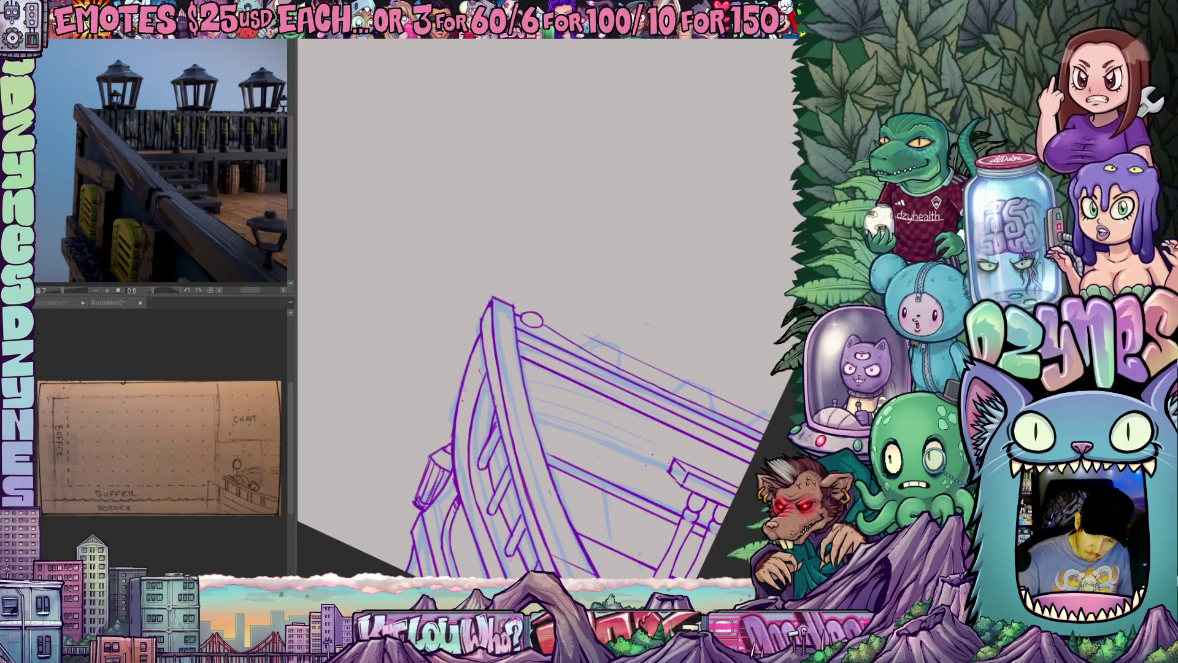
pyautogui.moveTo(606, 457)
pyautogui.mouseDown()
pyautogui.moveTo(638, 355)
pyautogui.moveTo(543, 264)
pyautogui.moveTo(680, 234)
pyautogui.moveTo(715, 473)
pyautogui.moveTo(757, 442)
pyautogui.moveTo(747, 411)
pyautogui.moveTo(696, 429)
pyautogui.moveTo(726, 415)
pyautogui.moveTo(746, 365)
pyautogui.moveTo(725, 402)
pyautogui.mouseUp()
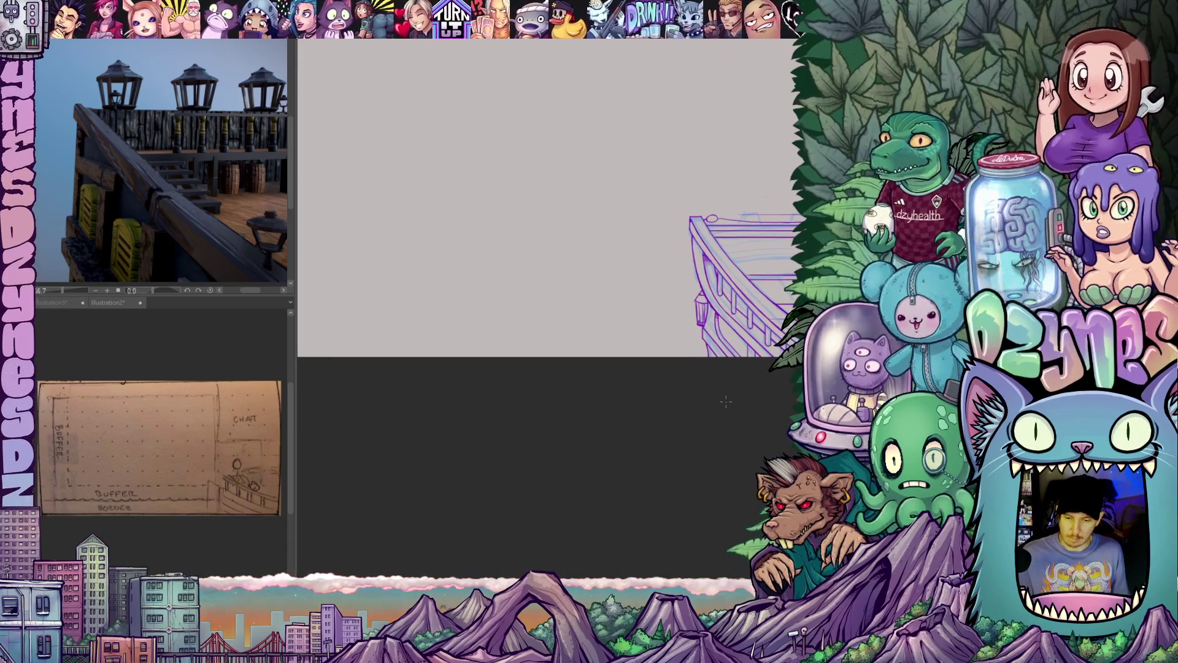
# - Zoom in on the ship and paste the red figure sketch back onto the deck
pyautogui.scroll(-3, 595, 394)
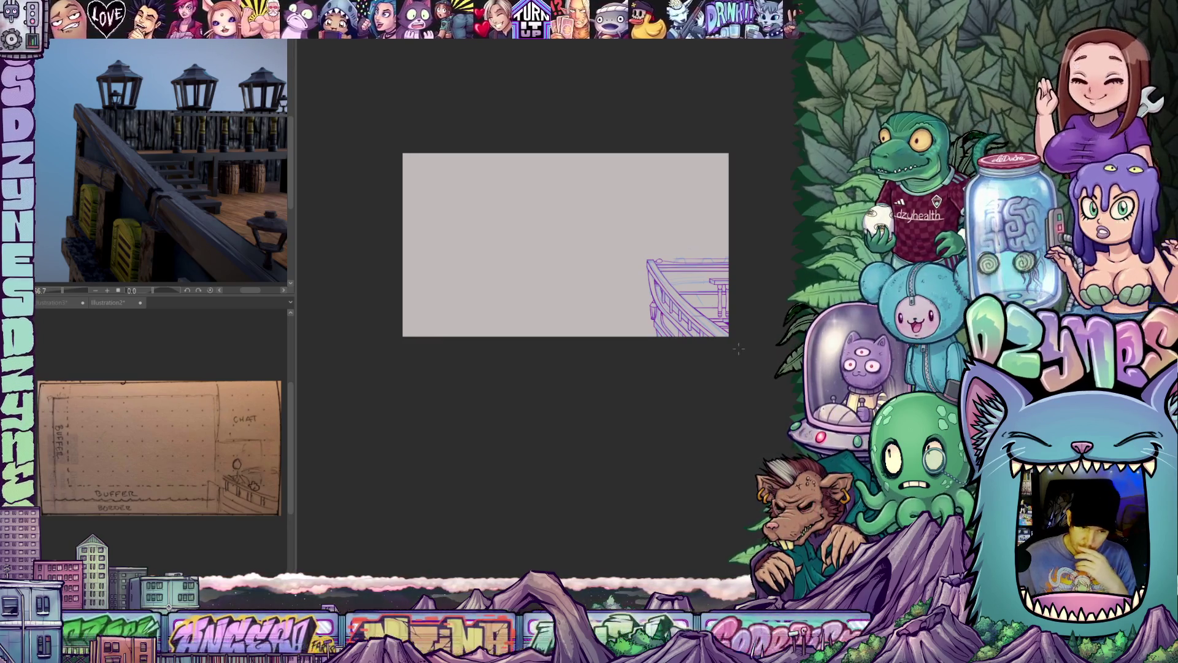
pyautogui.scroll(1, 707, 346)
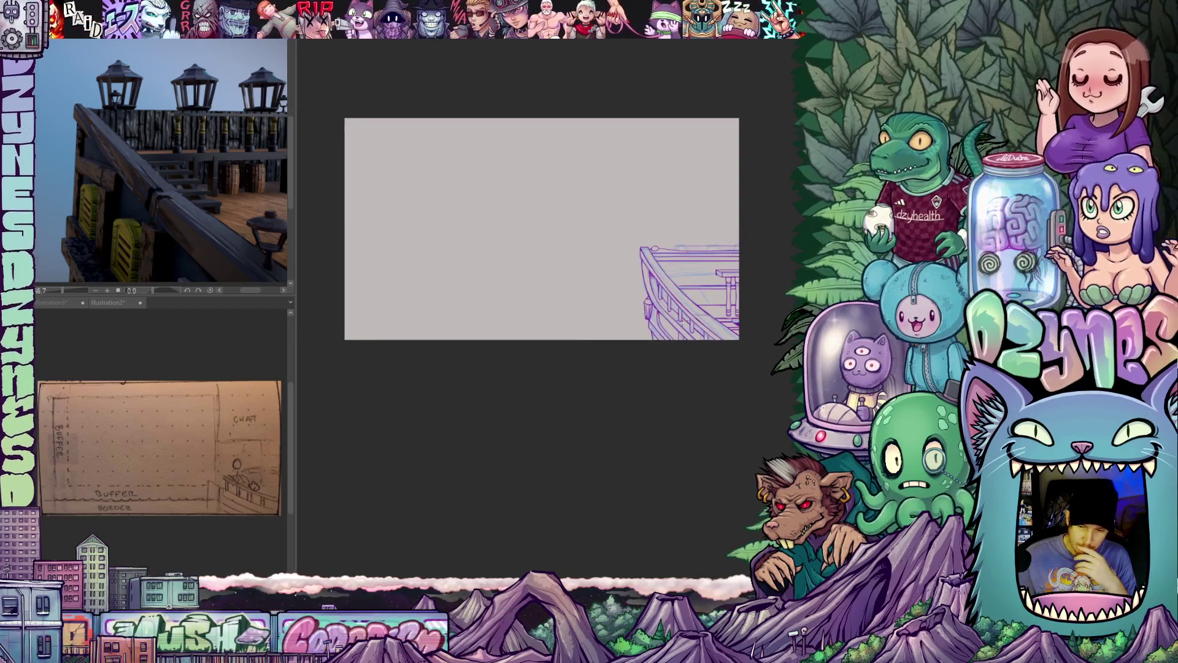
pyautogui.scroll(2, 711, 339)
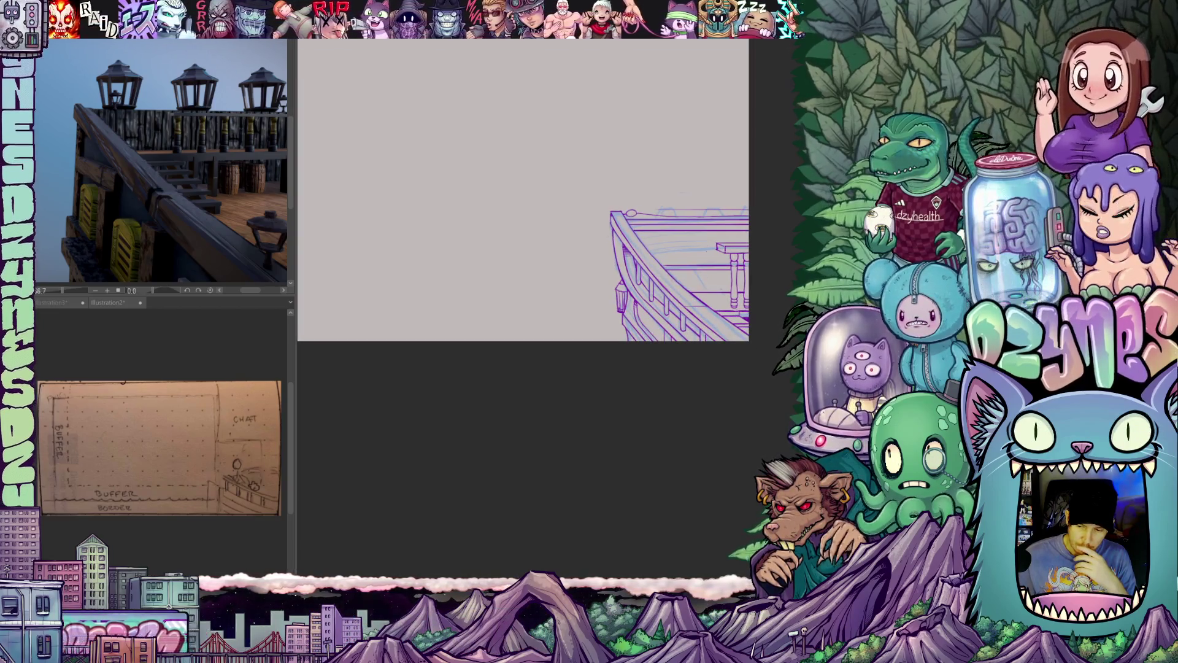
pyautogui.scroll(-1, 668, 296)
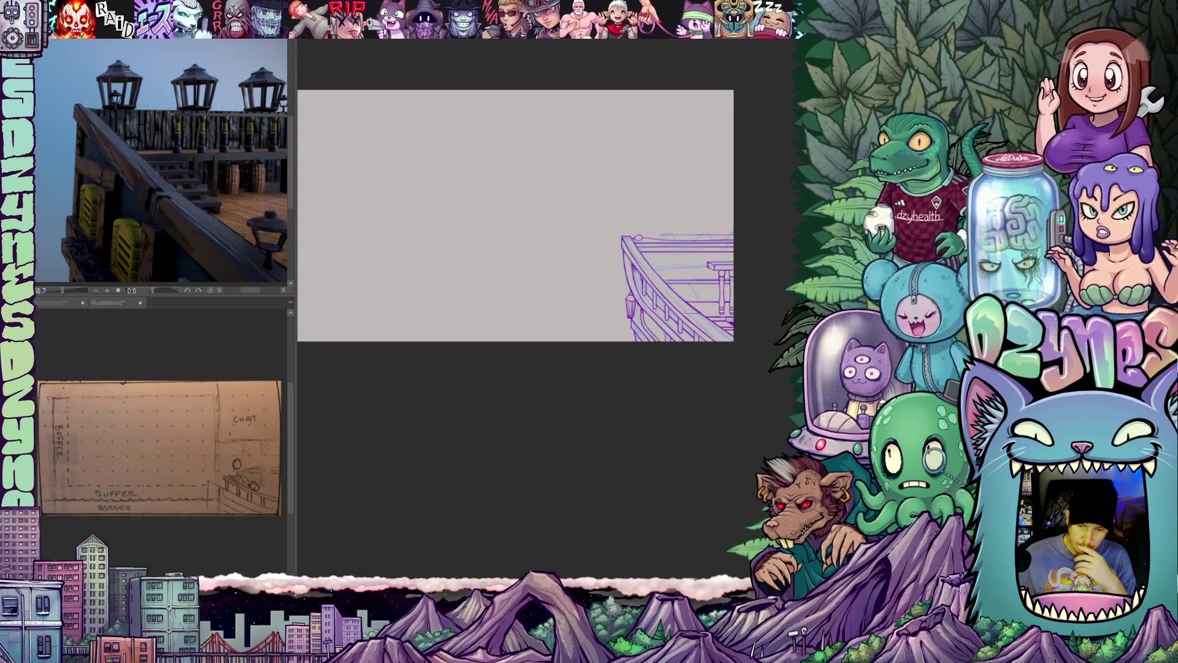
pyautogui.hotkey('ctrl', 'v')
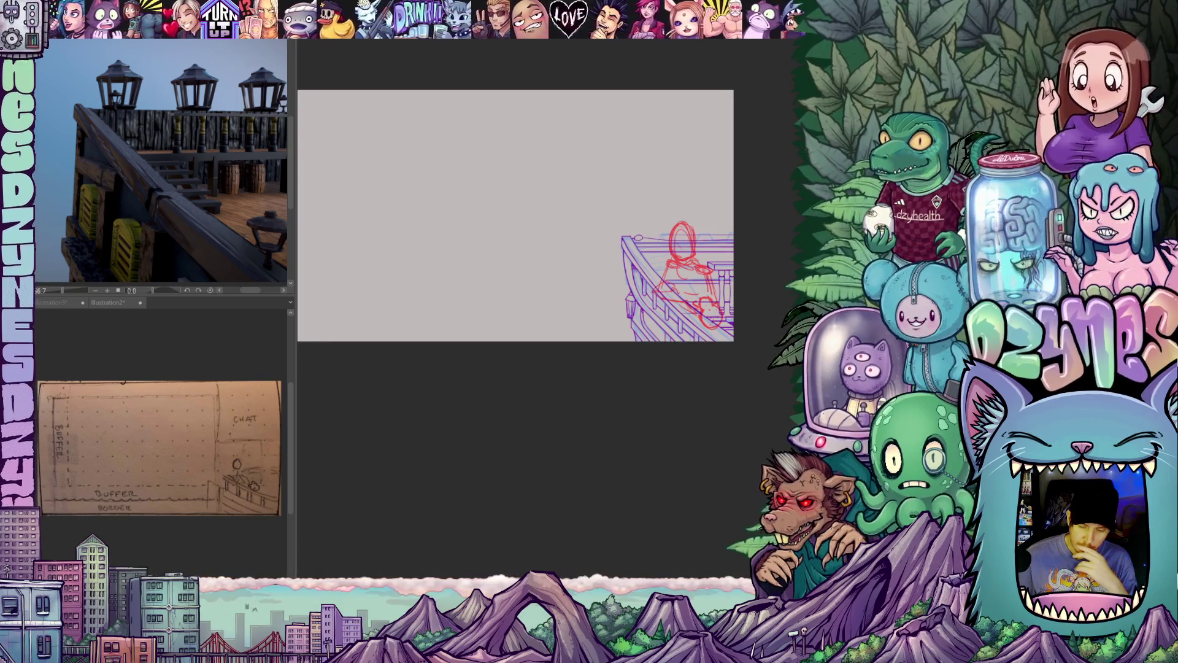
# - Frame the boat sketch and draw a straight perspective guide from the upper left
pyautogui.hscroll(3, 669, 276)
pyautogui.scroll(2, 669, 276)
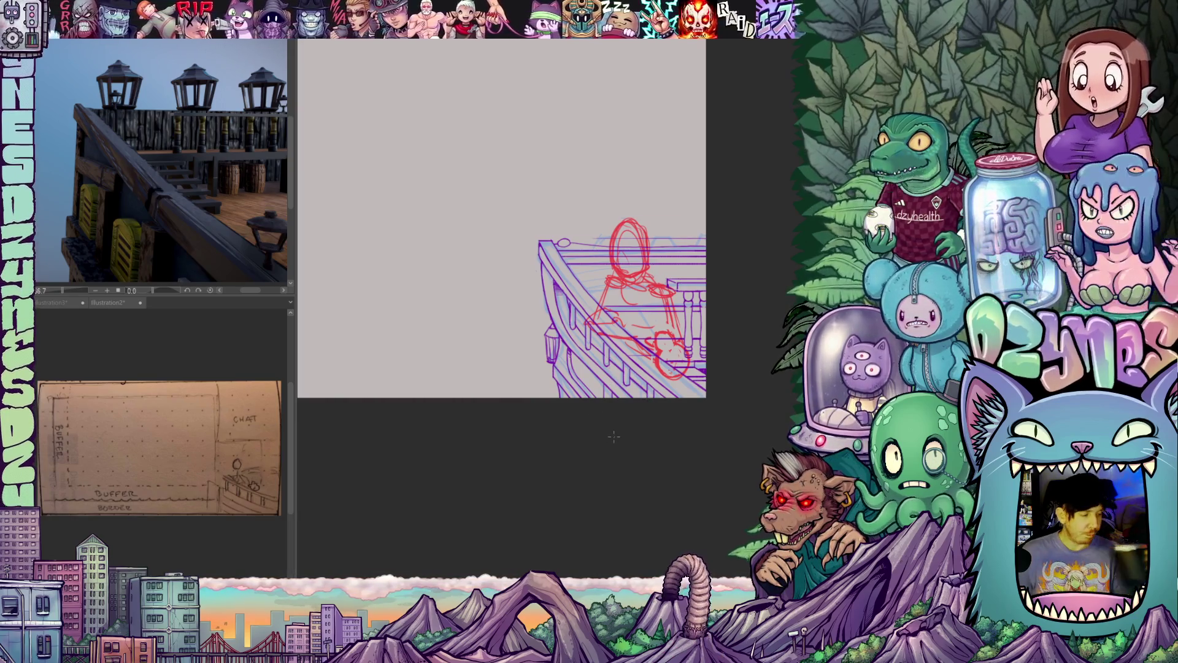
pyautogui.scroll(-2, 522, 435)
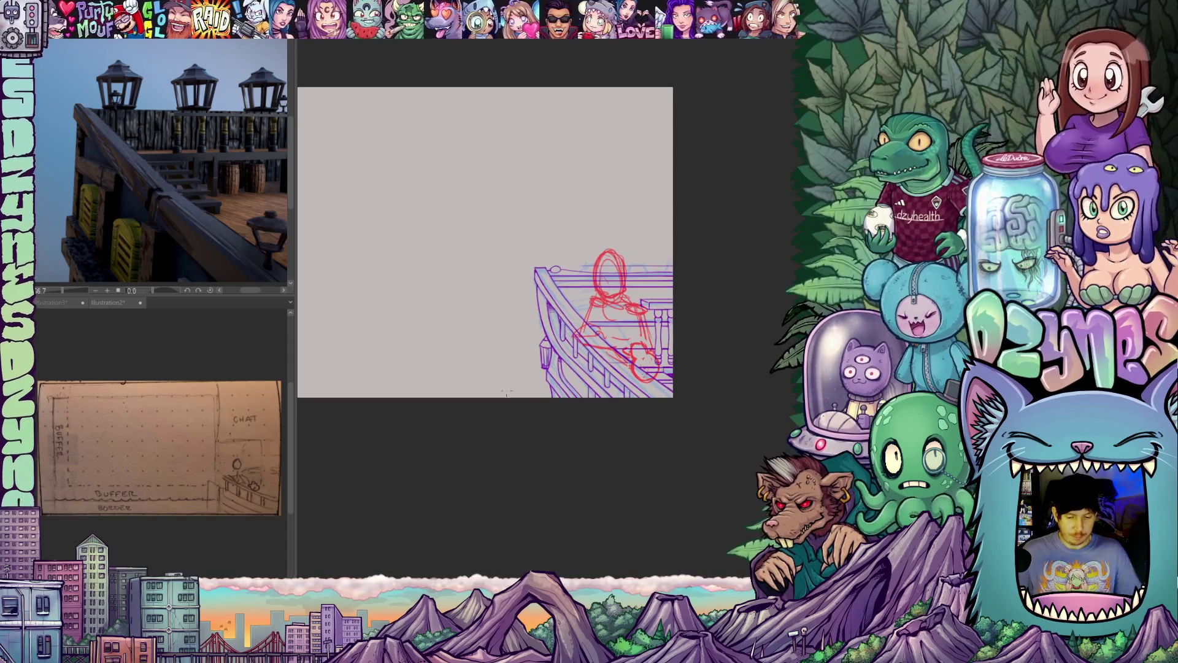
pyautogui.moveTo(427, 404)
pyautogui.mouseDown()
pyautogui.moveTo(617, 381)
pyautogui.moveTo(576, 381)
pyautogui.moveTo(564, 365)
pyautogui.mouseUp()
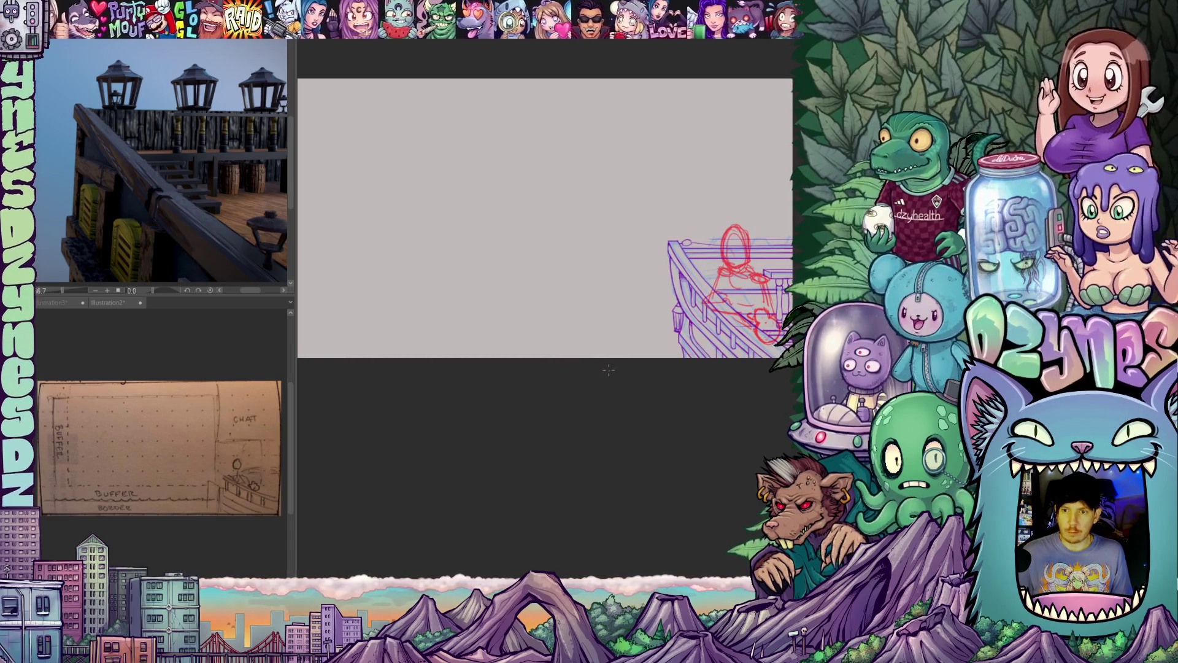
pyautogui.scroll(3, 615, 368)
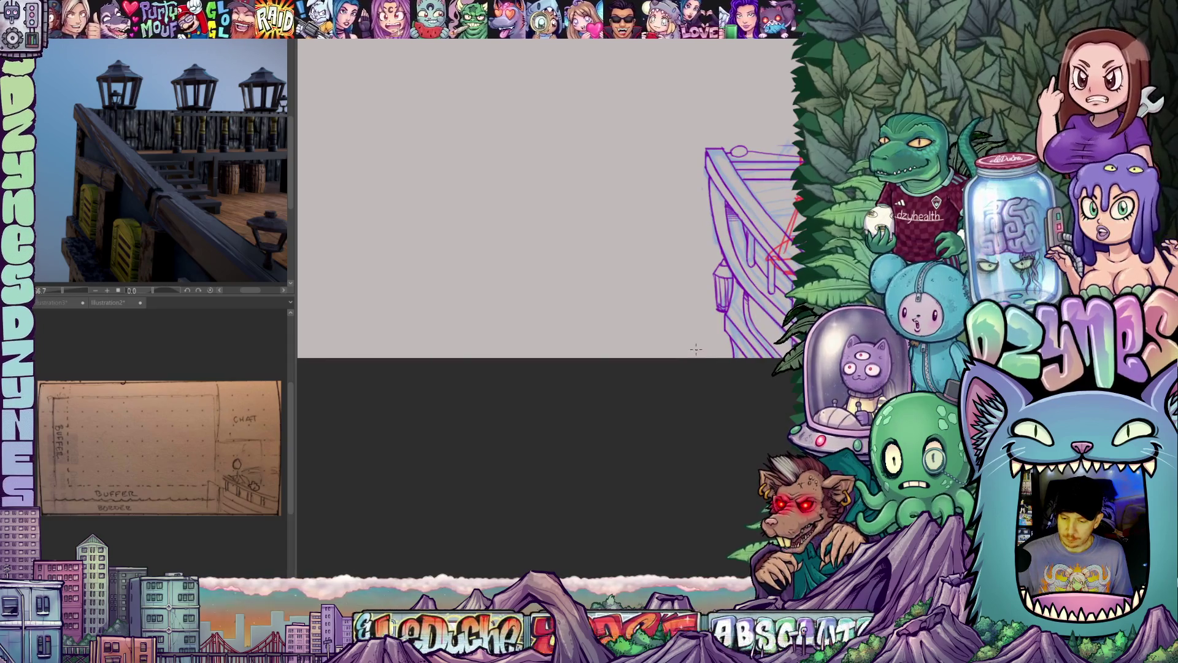
pyautogui.scroll(-3, 696, 349)
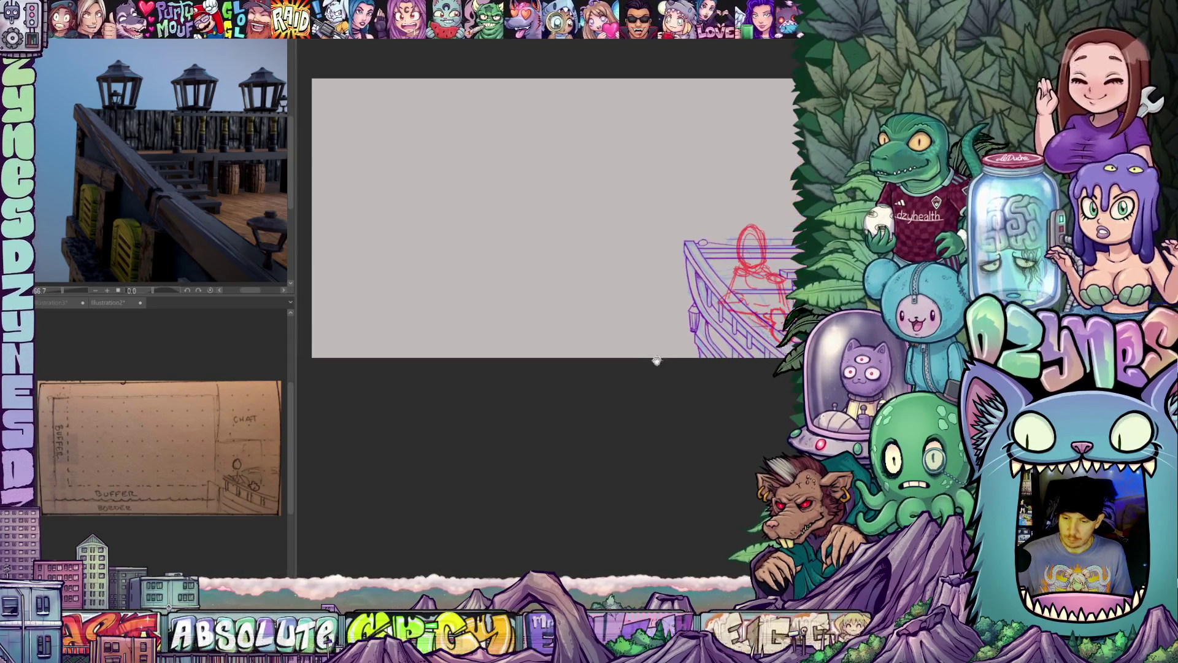
pyautogui.moveTo(672, 402); pyautogui.dragTo(644, 402)
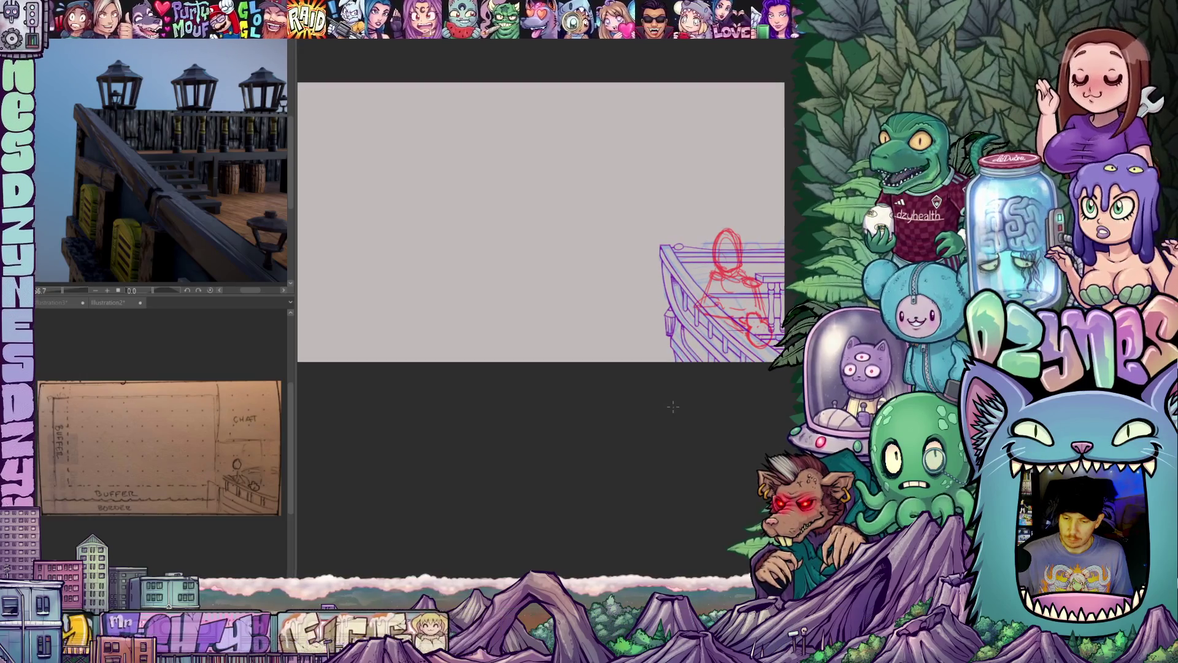
pyautogui.scroll(-1, 664, 401)
pyautogui.moveTo(664, 401); pyautogui.dragTo(662, 384)
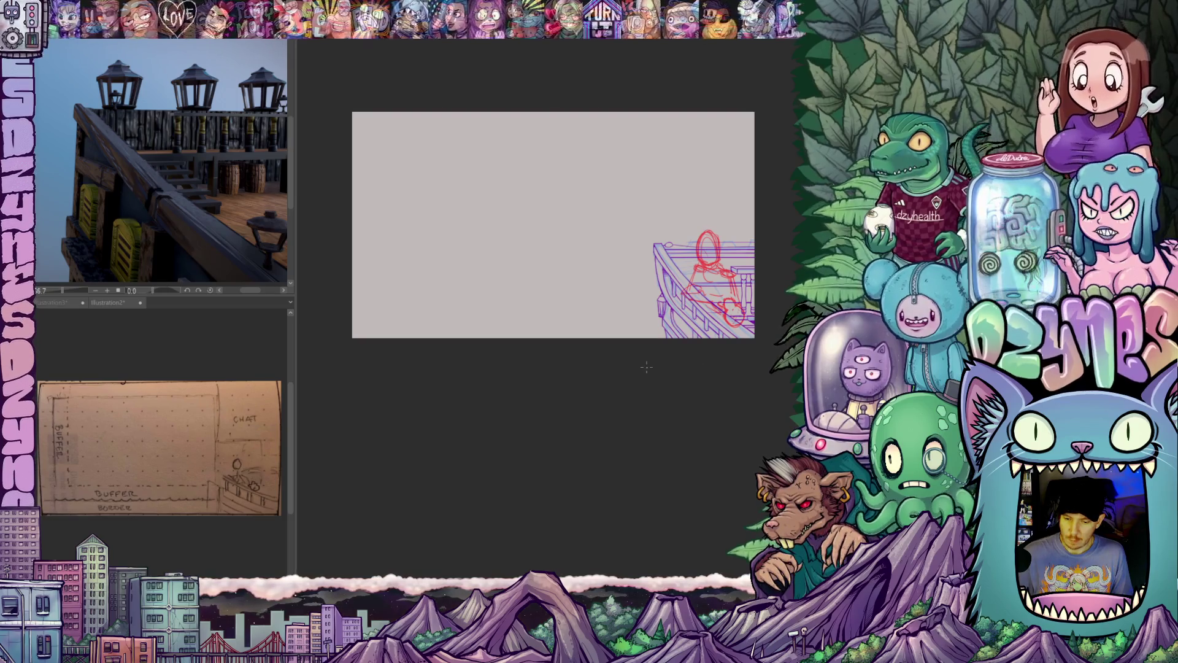
pyautogui.scroll(3, 647, 367)
pyautogui.moveTo(744, 413); pyautogui.dragTo(705, 417)
pyautogui.moveTo(746, 373); pyautogui.dragTo(674, 382)
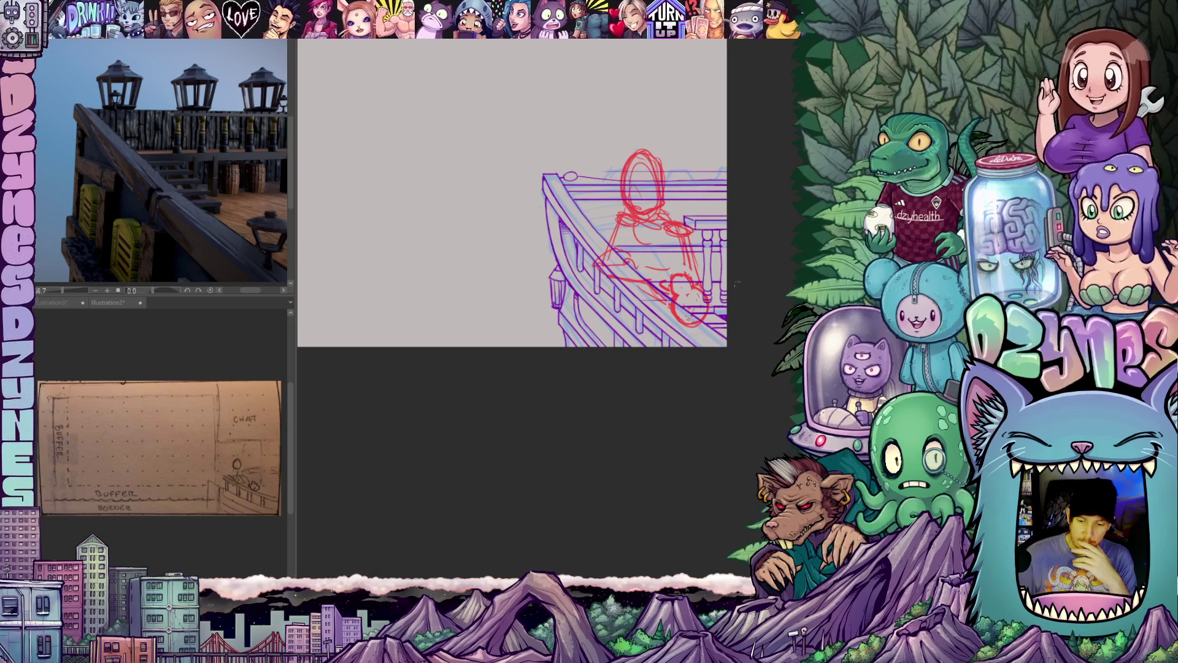
pyautogui.scroll(1, 760, 260)
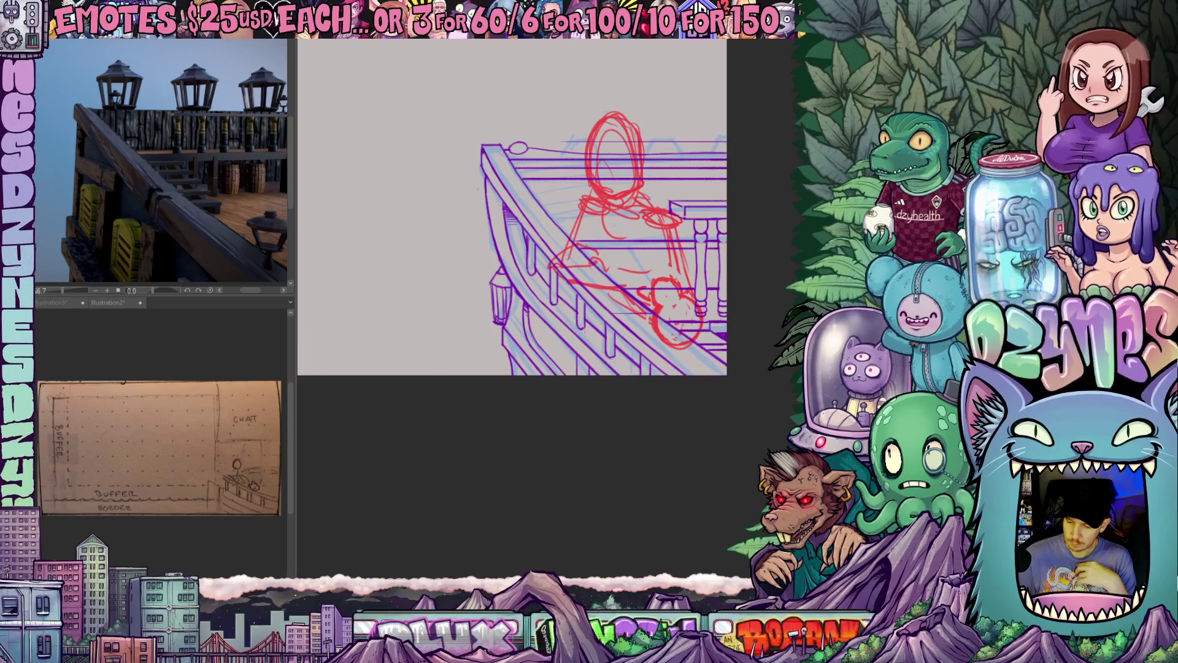
pyautogui.moveTo(791, 429); pyautogui.dragTo(298, 62)
# - Add two vertical red pencil strokes to the figure
pyautogui.scroll(1, 636, 204)
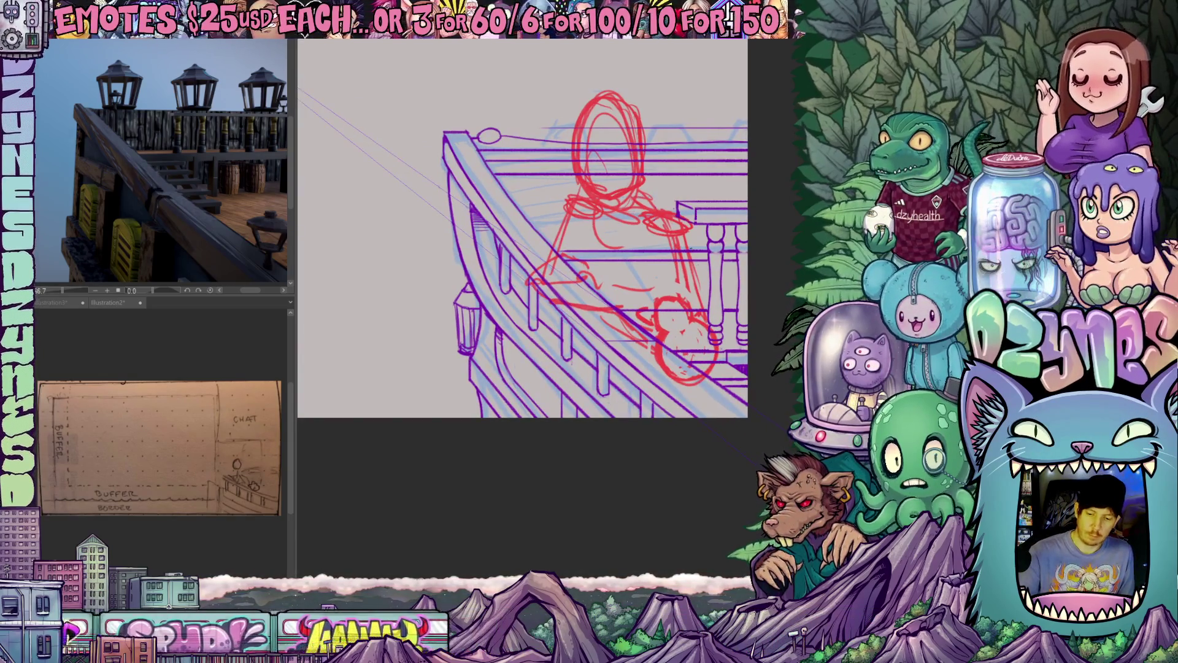
pyautogui.moveTo(623, 353); pyautogui.dragTo(604, 417)
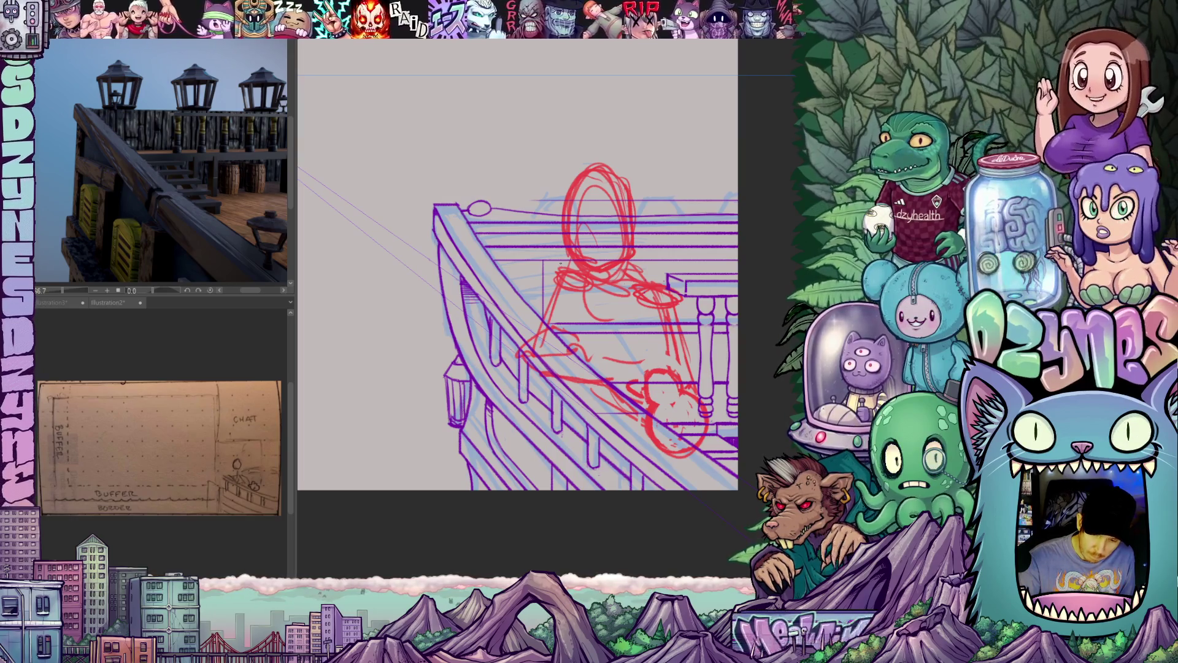
pyautogui.moveTo(560, 260); pyautogui.dragTo(560, 311)
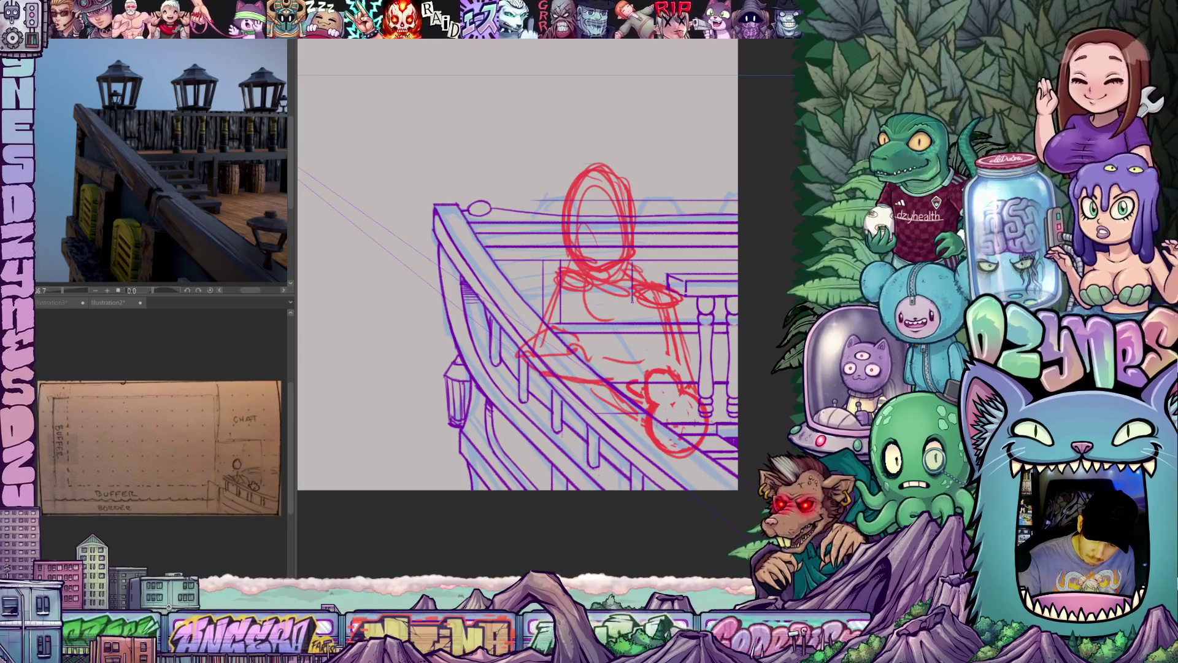
pyautogui.moveTo(650, 258); pyautogui.dragTo(650, 318)
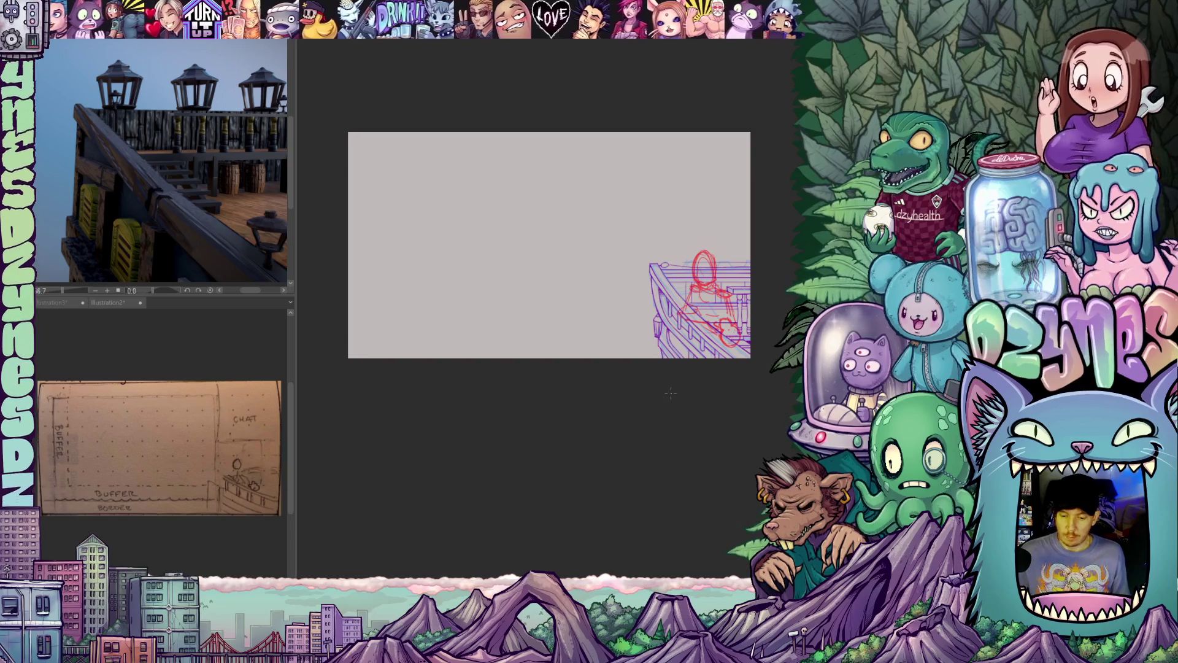
# - Narrow the left reference panels and recentre the canvas in the wider workspace
pyautogui.scroll(1, 673, 394)
pyautogui.moveTo(294, 248); pyautogui.dragTo(242, 248)
pyautogui.moveTo(434, 398); pyautogui.dragTo(461, 446)
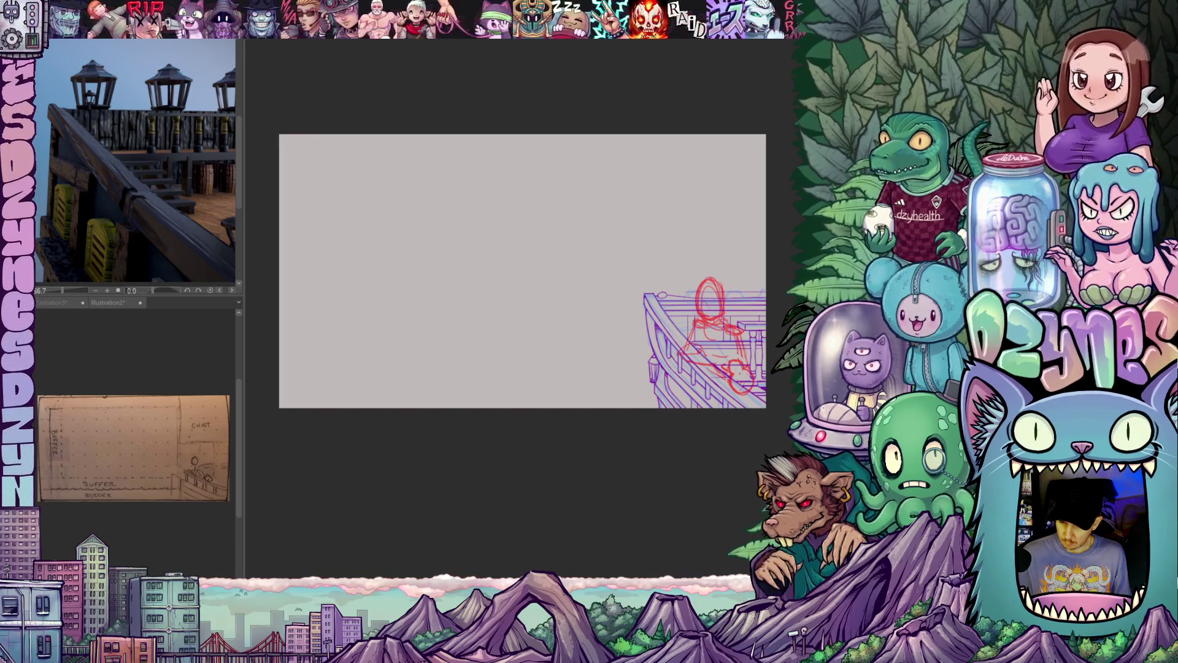
pyautogui.scroll(1, 613, 417)
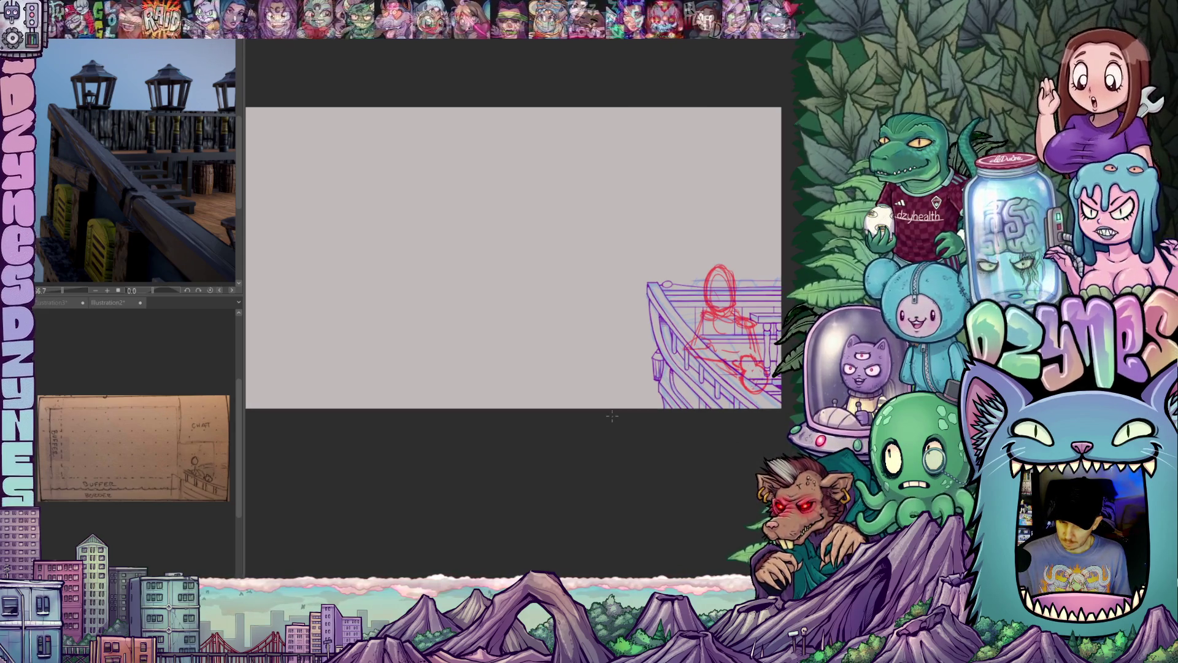
pyautogui.scroll(-1, 615, 423)
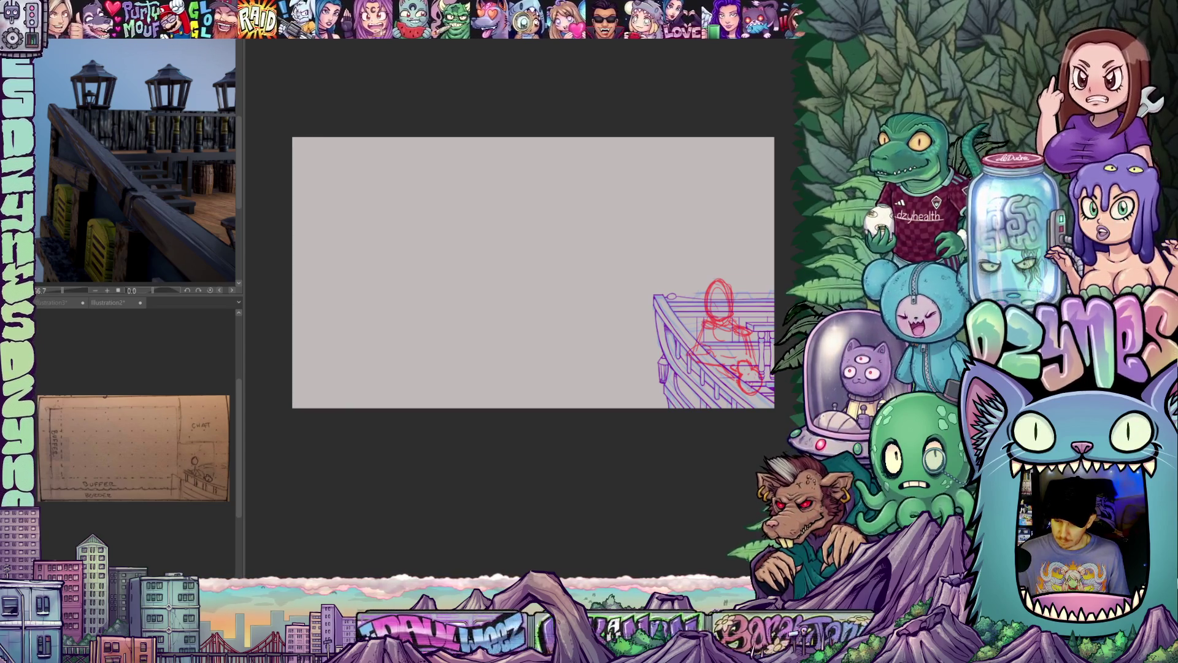
# - Bring up the New canvas dialog with Ctrl+N
pyautogui.click(24, 31)
pyautogui.press('Escape')
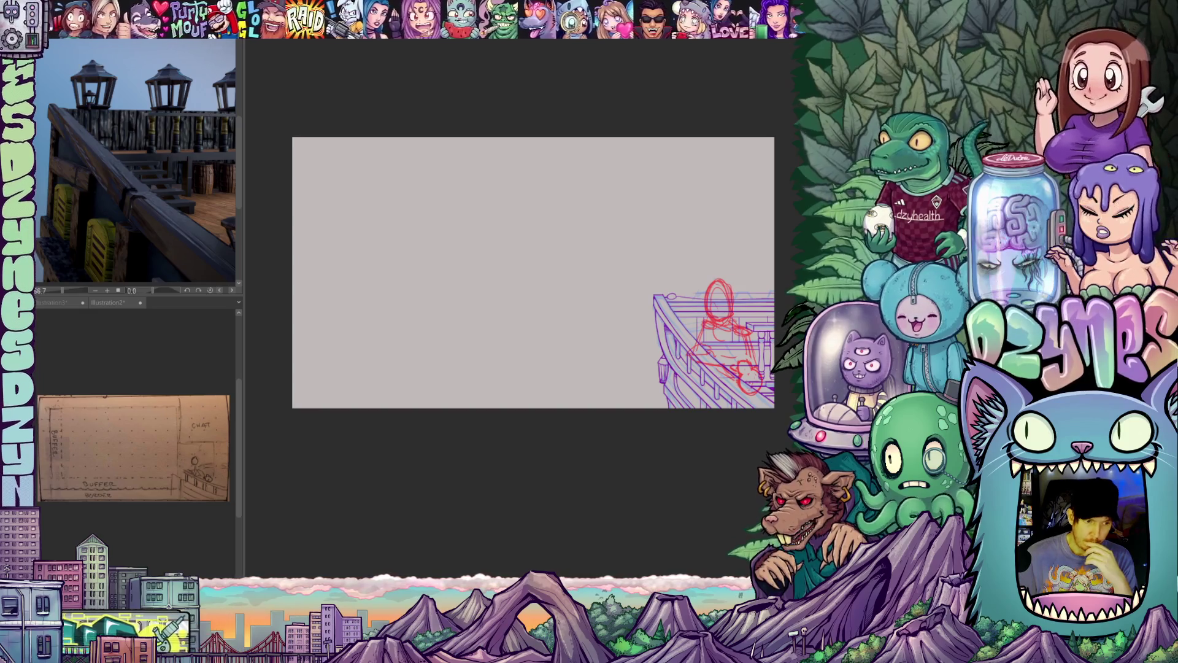
pyautogui.click(24, 30)
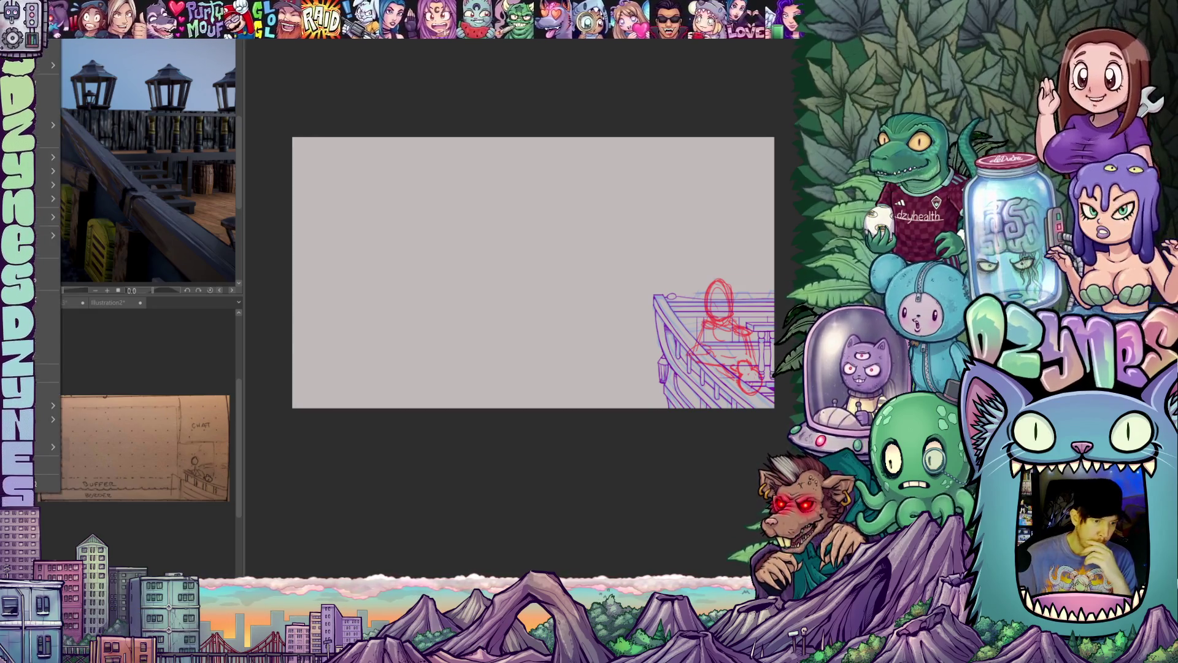
pyautogui.hotkey('ctrl', 'n')
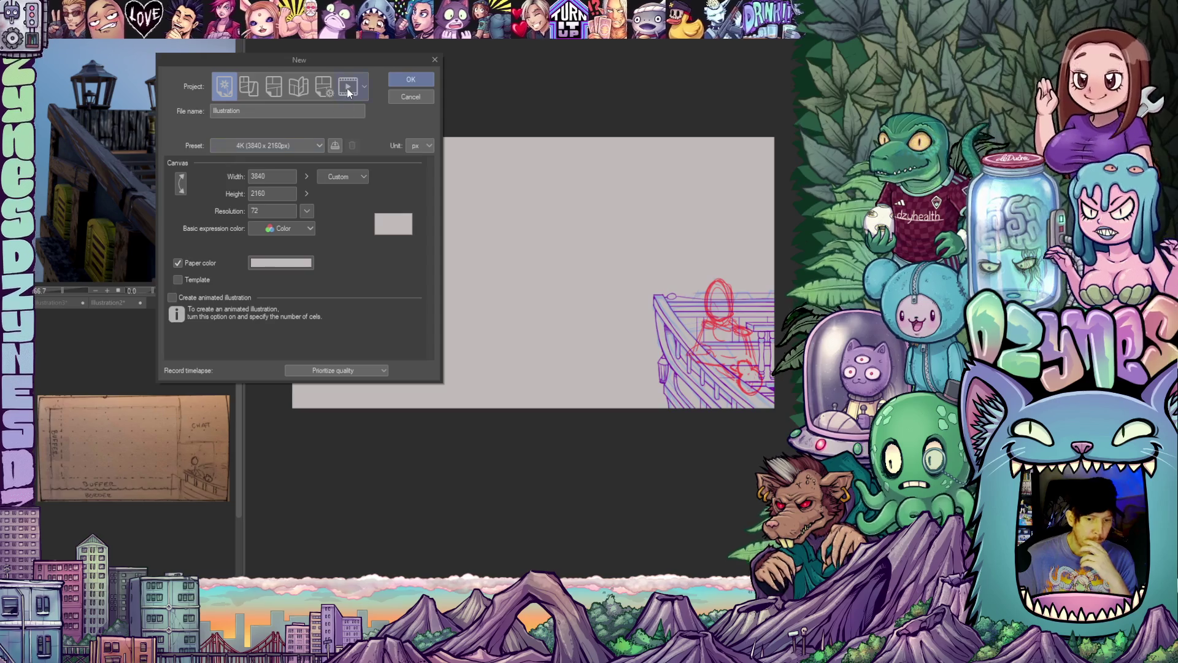
# - Make the new file an Animation project and keep the Custom size preset
pyautogui.click(348, 89)
pyautogui.click(413, 147)
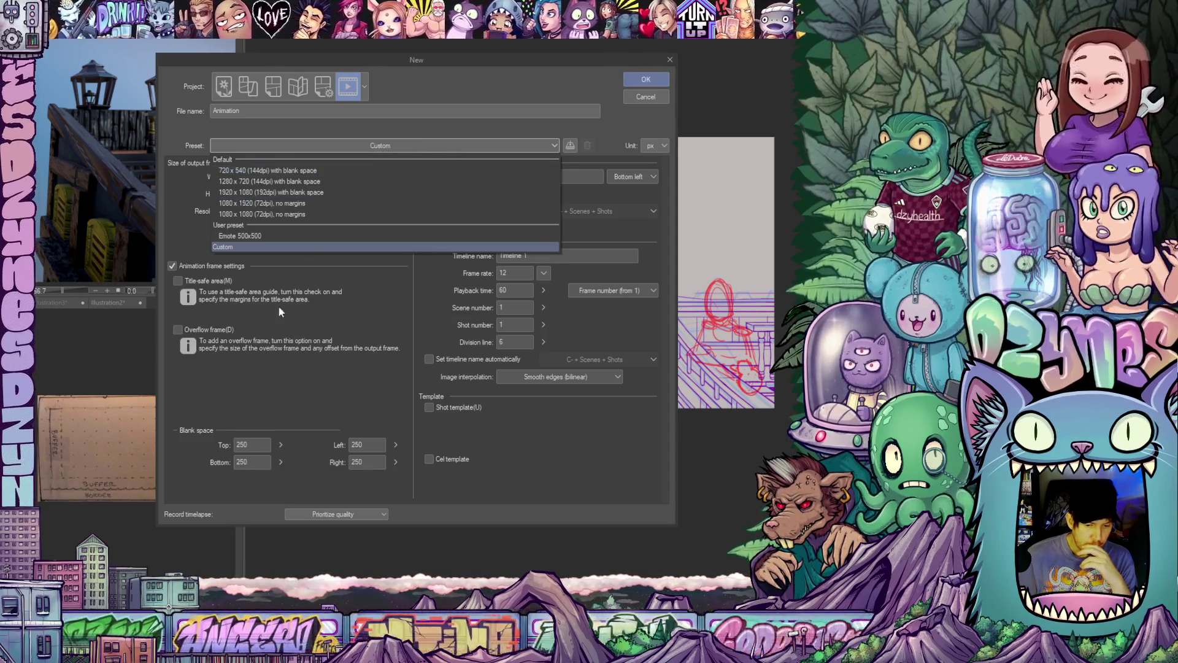
pyautogui.click(279, 304)
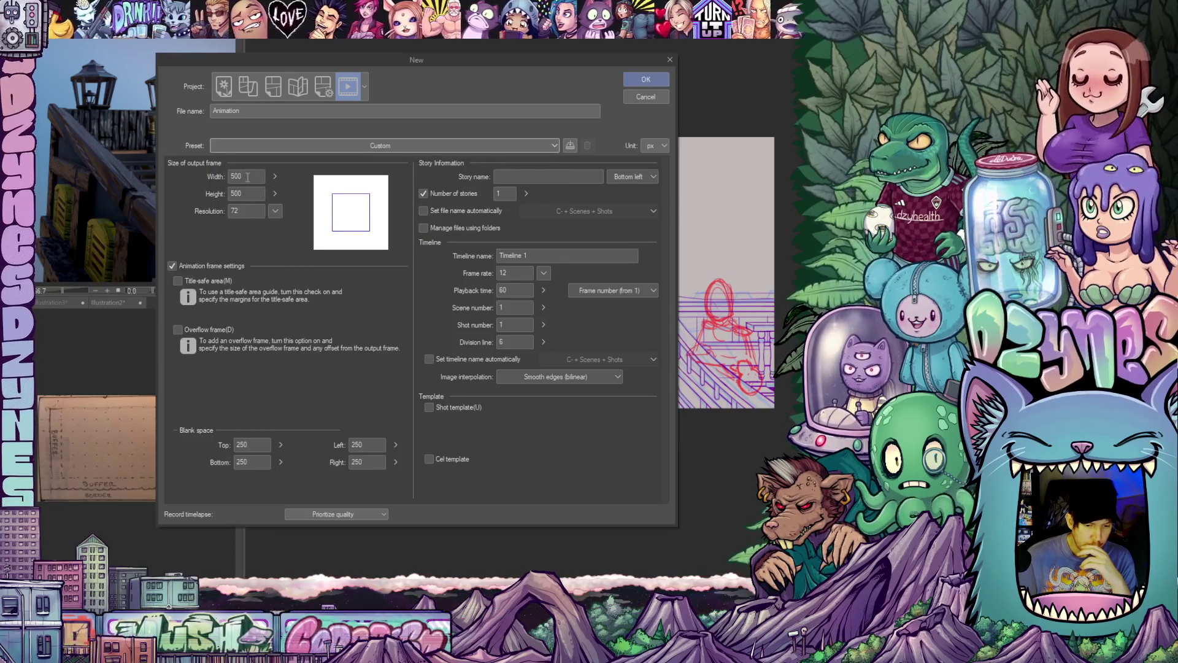
# - Set the canvas to width 3840 and height 2160, then create it
pyautogui.doubleClick(248, 176)
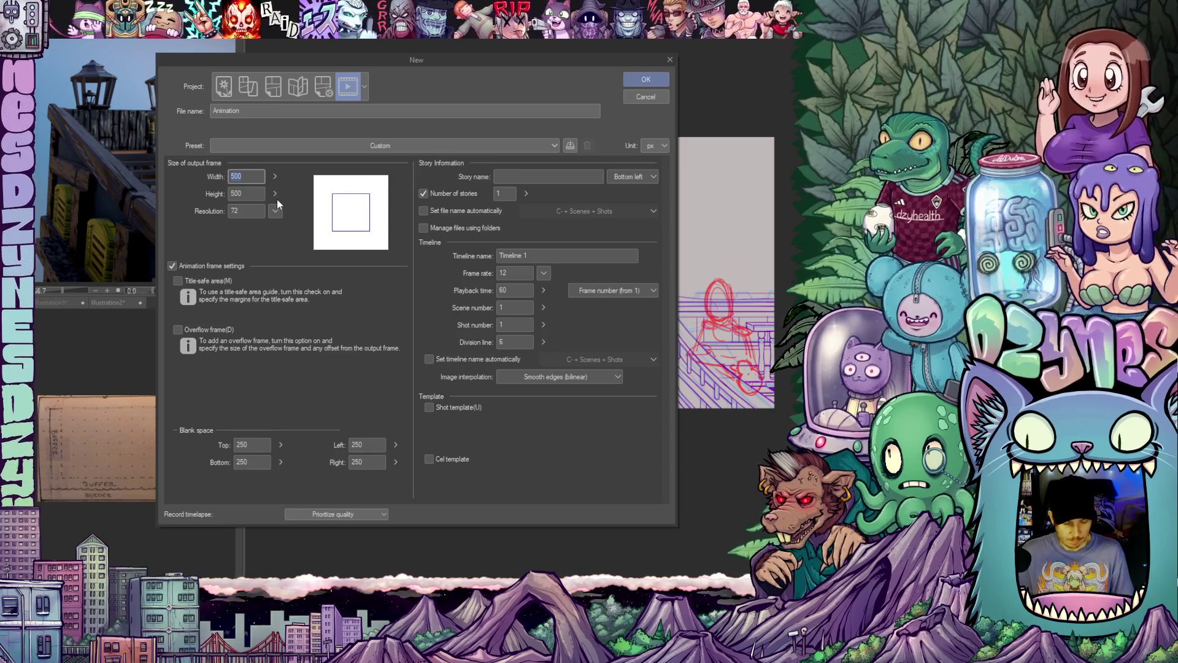
pyautogui.write('2160')
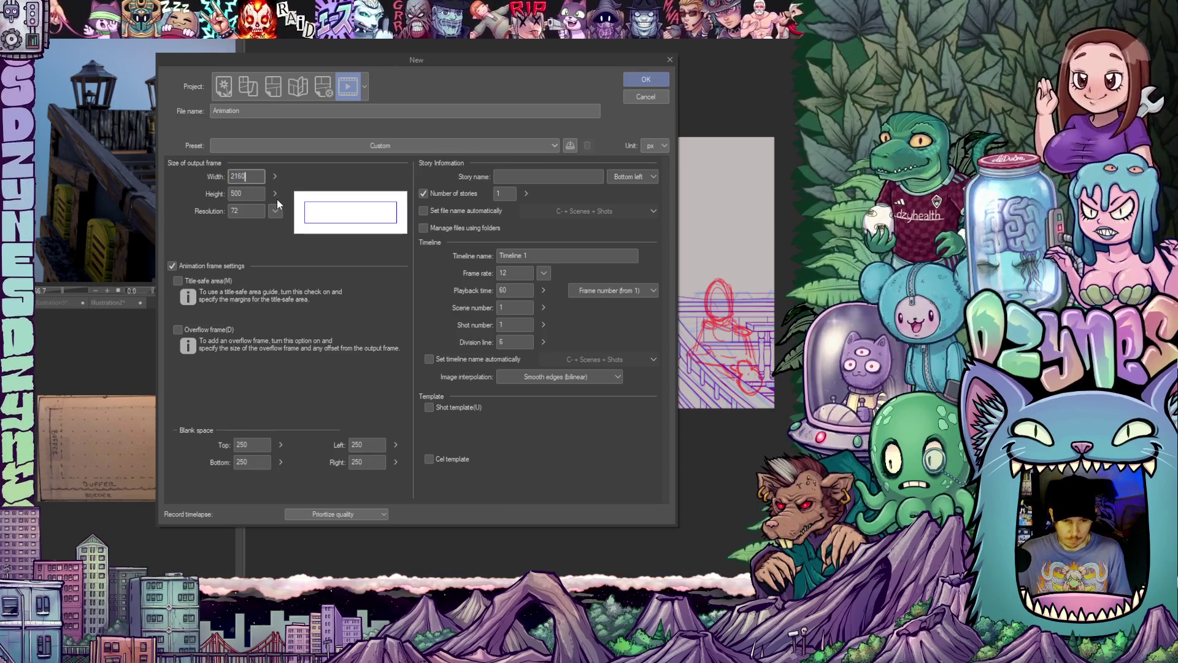
pyautogui.press('Tab')
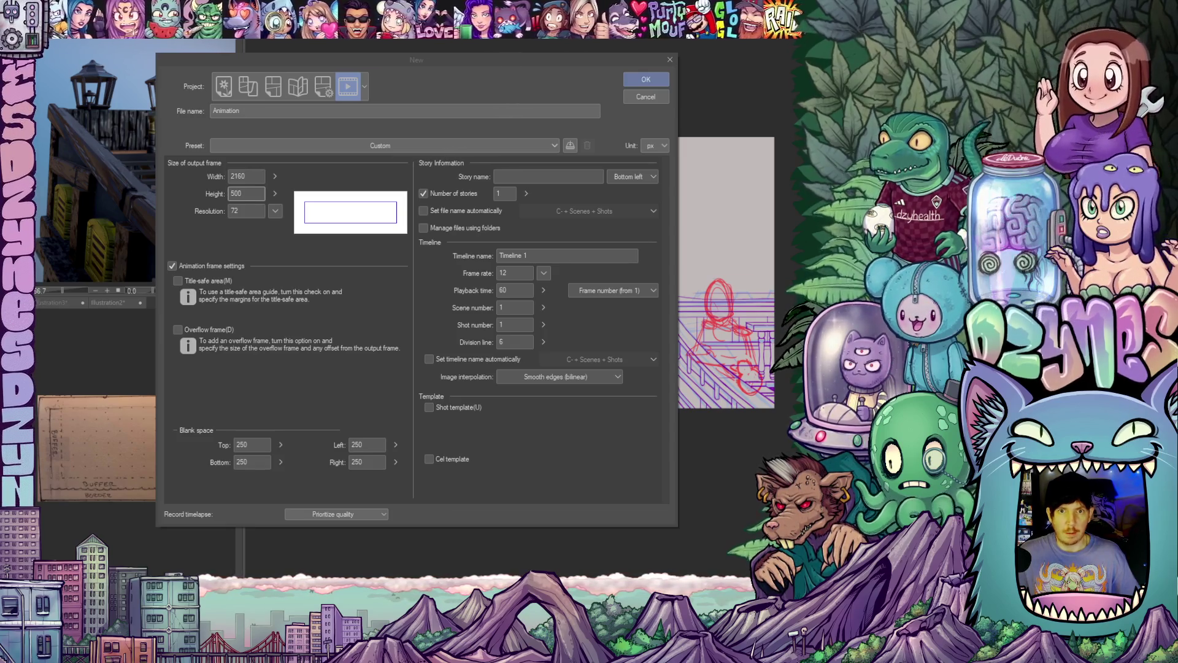
pyautogui.click(255, 194)
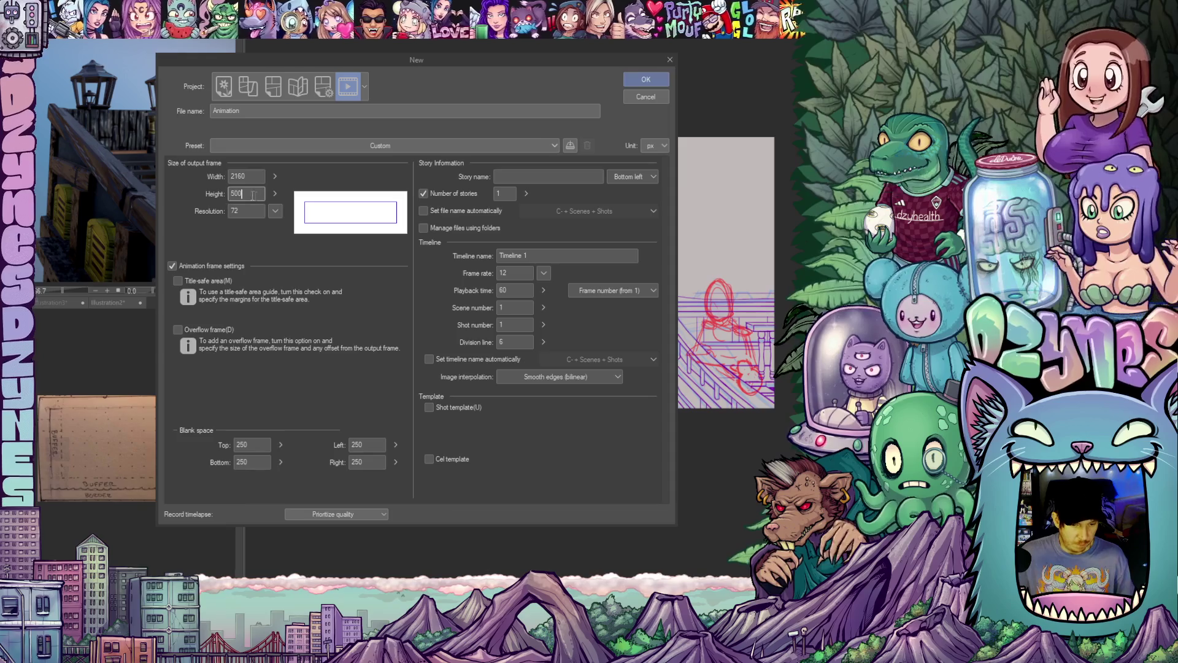
pyautogui.write('3840')
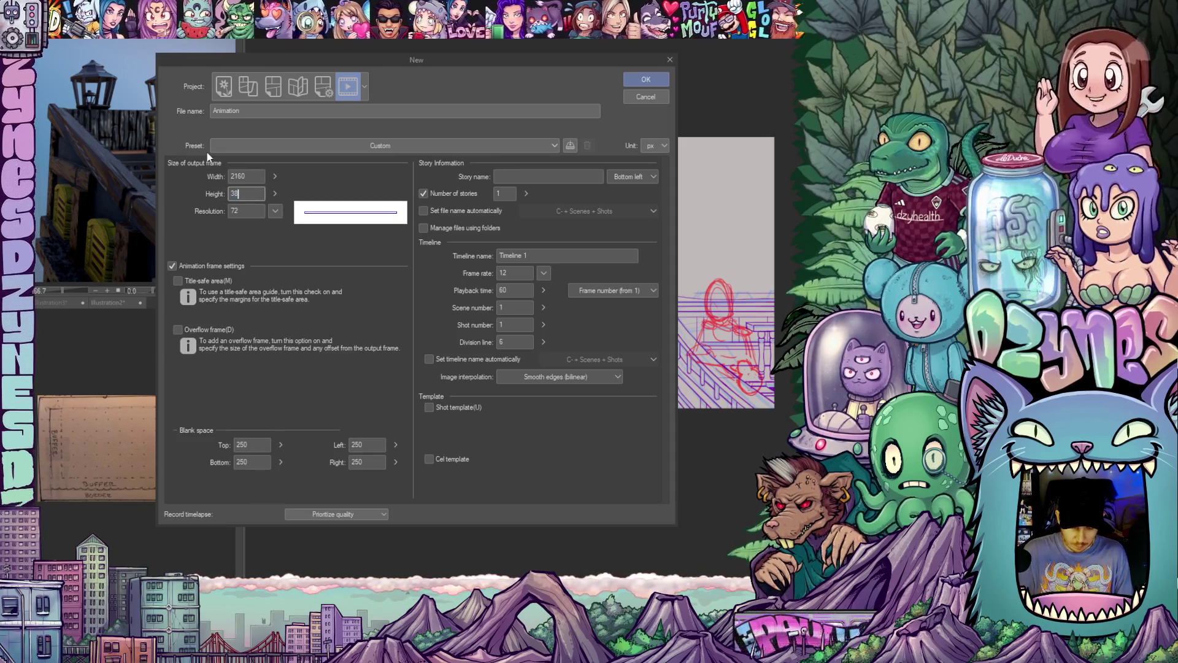
pyautogui.click(252, 178)
pyautogui.moveTo(252, 177); pyautogui.dragTo(222, 178)
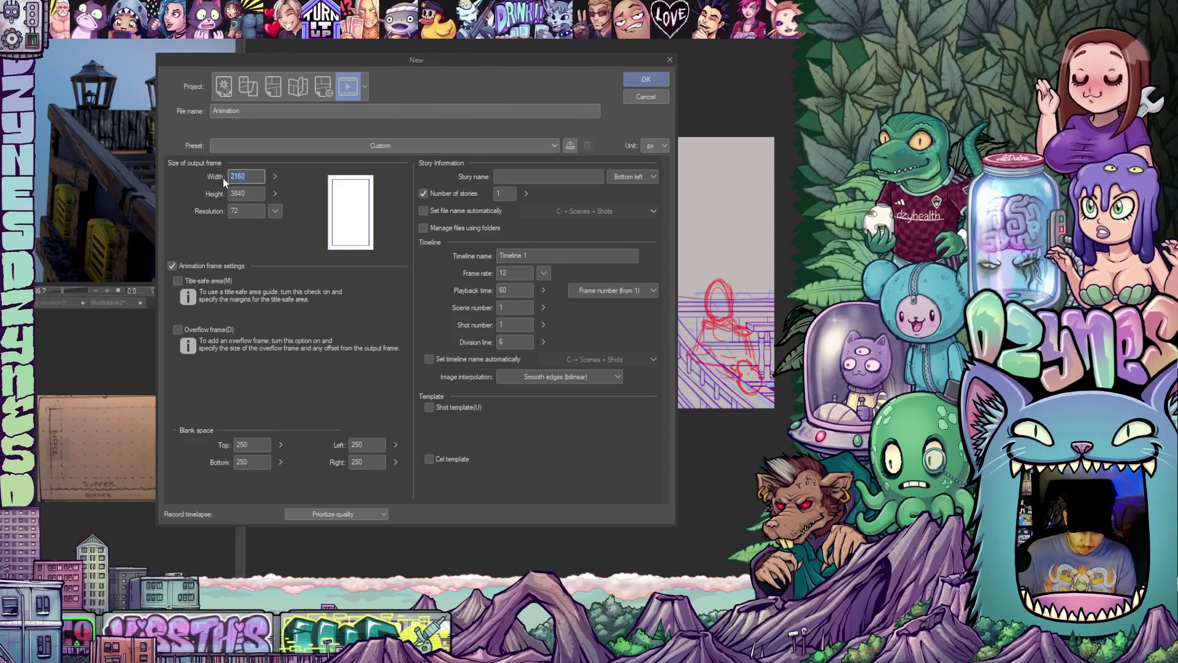
pyautogui.write('3840')
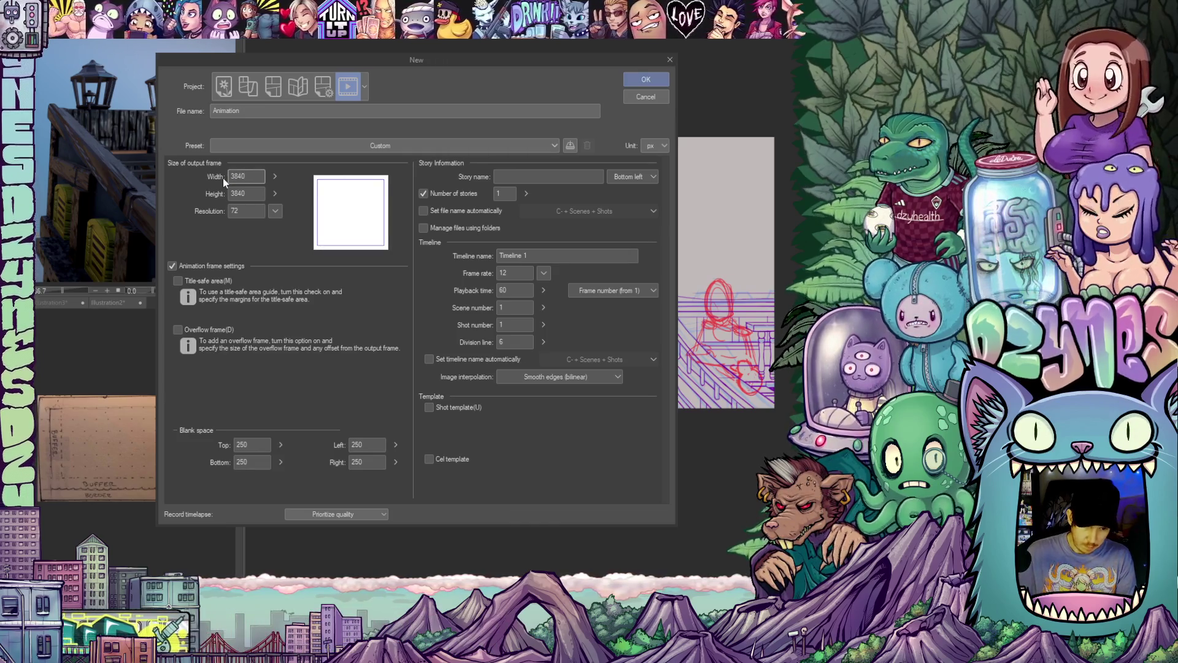
pyautogui.click(231, 193)
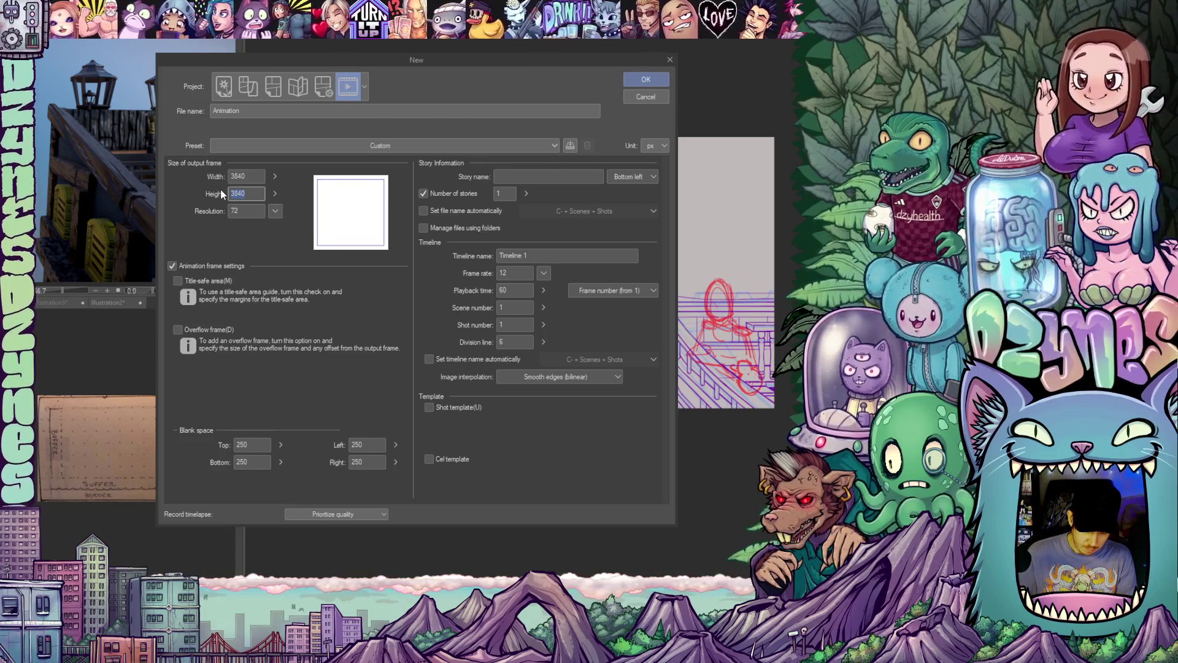
pyautogui.write('2160')
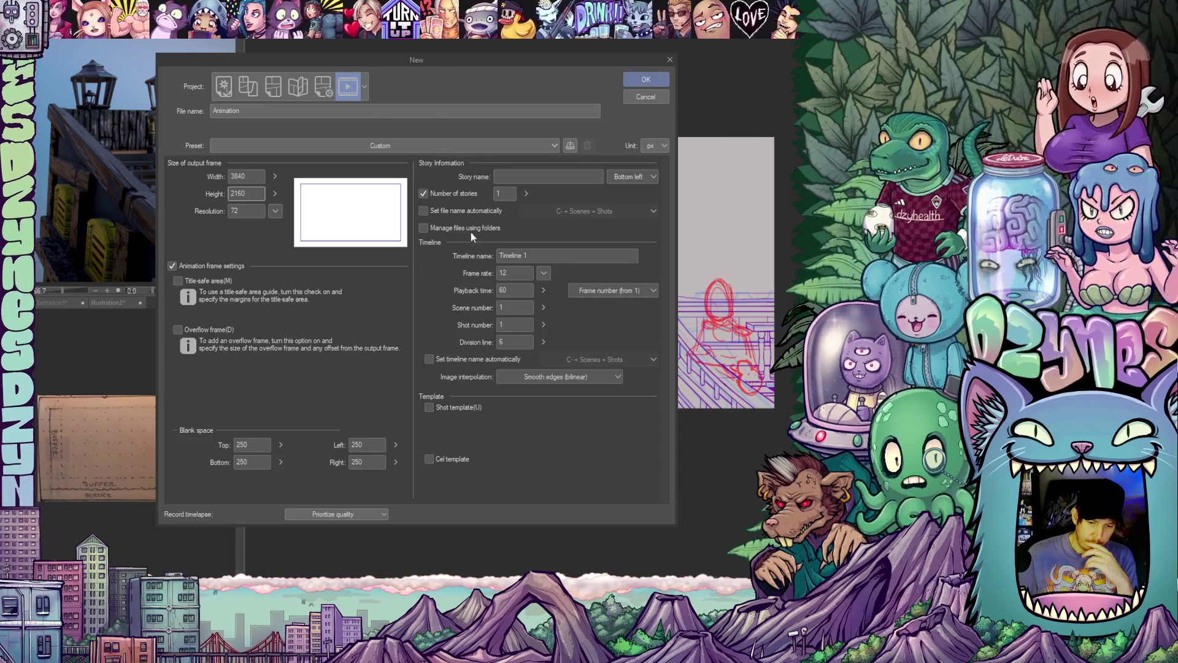
pyautogui.click(645, 82)
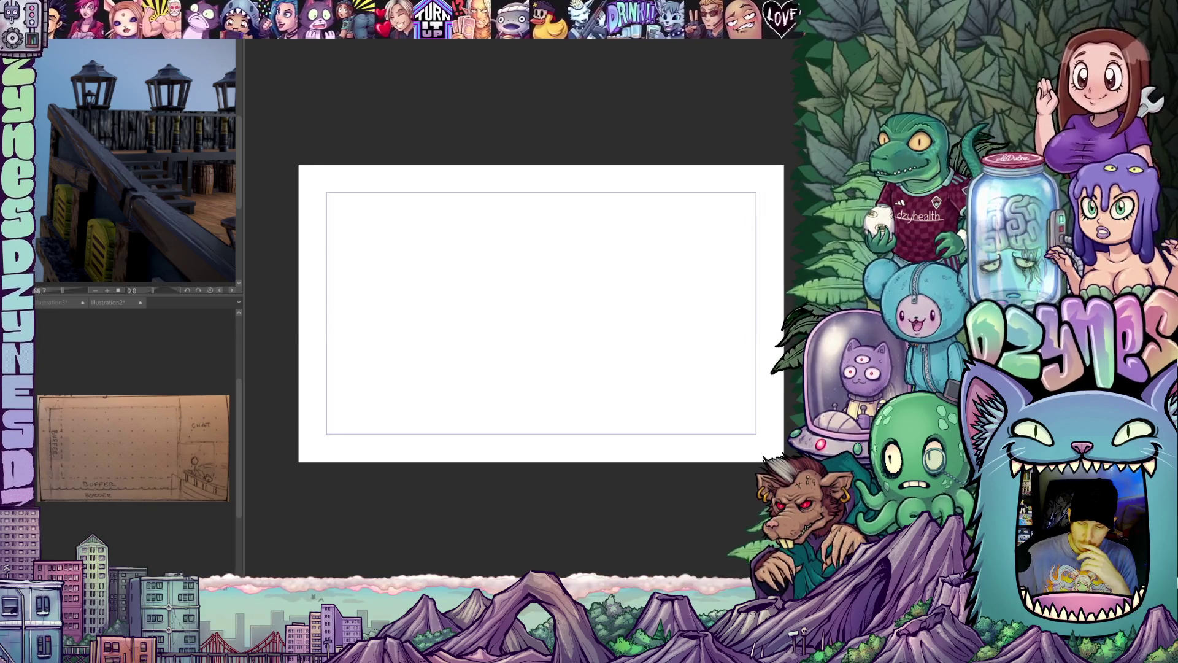
# - Paste the ship-deck sketch and drag it into the lower-right corner
pyautogui.hotkey('alt', 'e')
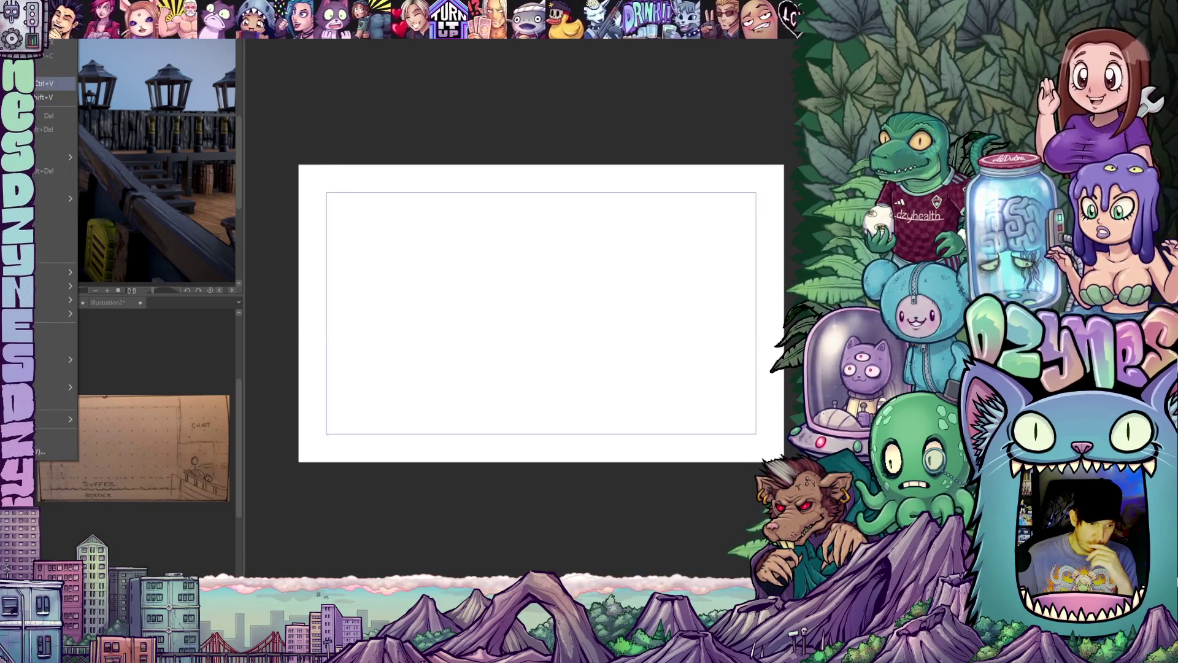
pyautogui.press('Return')
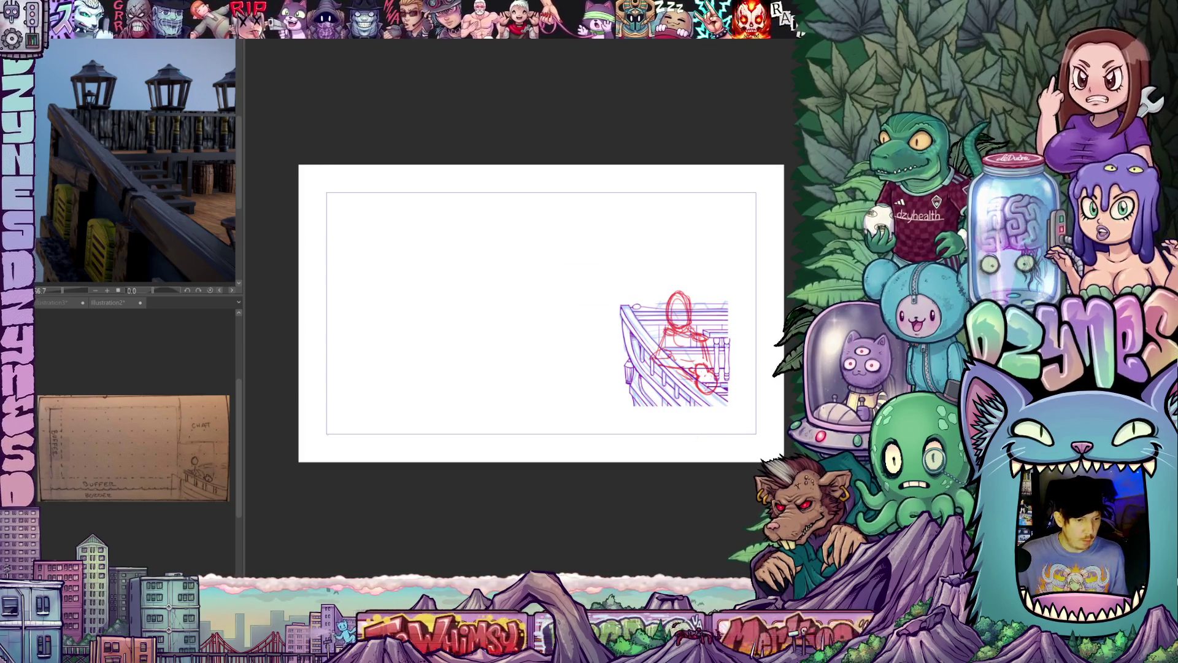
pyautogui.moveTo(687, 369); pyautogui.dragTo(716, 398)
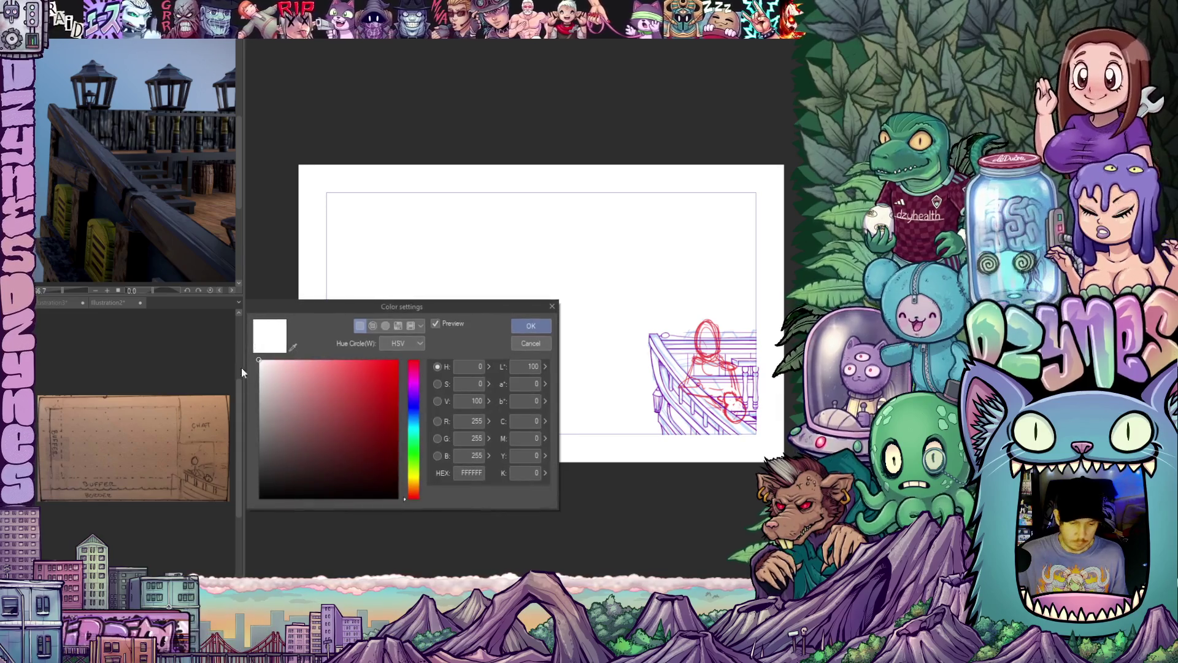
# - Set the Paper layer colour to light grey B7B7B7
pyautogui.moveTo(262, 378); pyautogui.dragTo(259, 397)
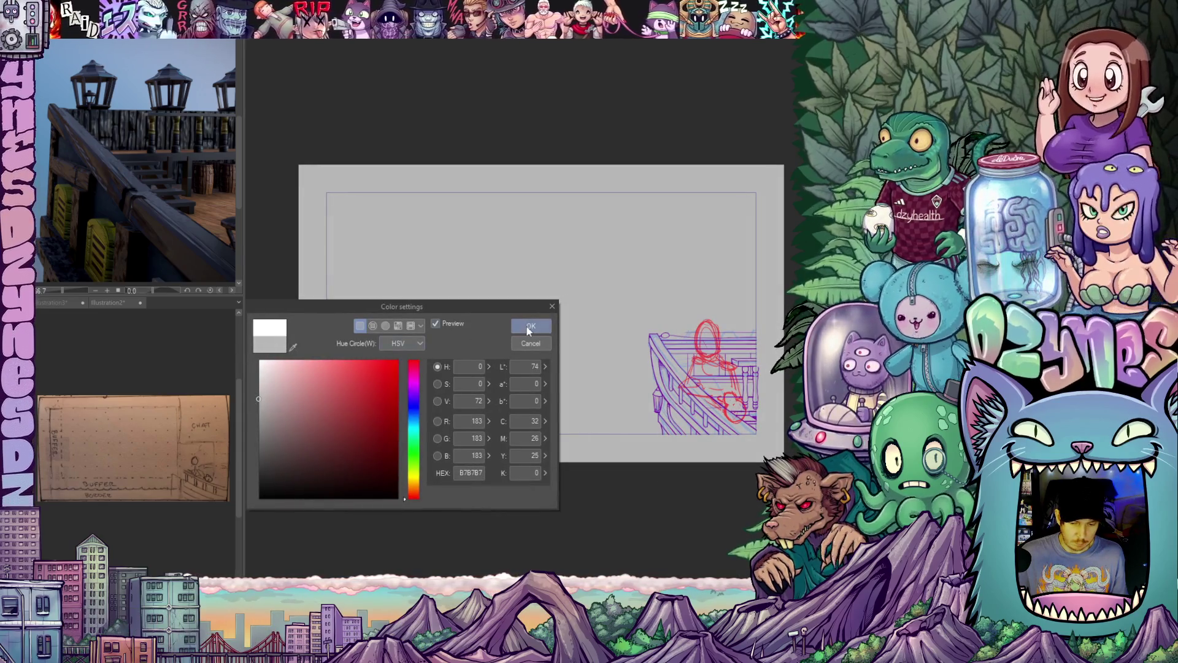
pyautogui.click(530, 325)
pyautogui.scroll(-2, 614, 368)
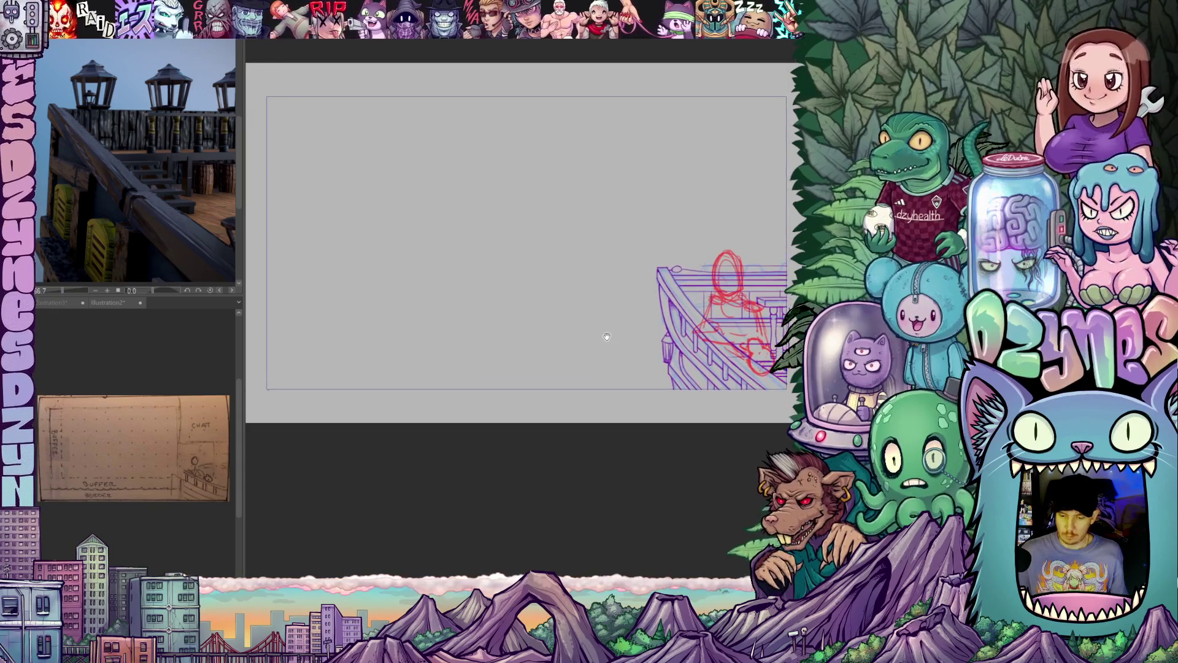
# - Draw a vertical guide line near the centre of the grey canvas
pyautogui.scroll(-1, 606, 339)
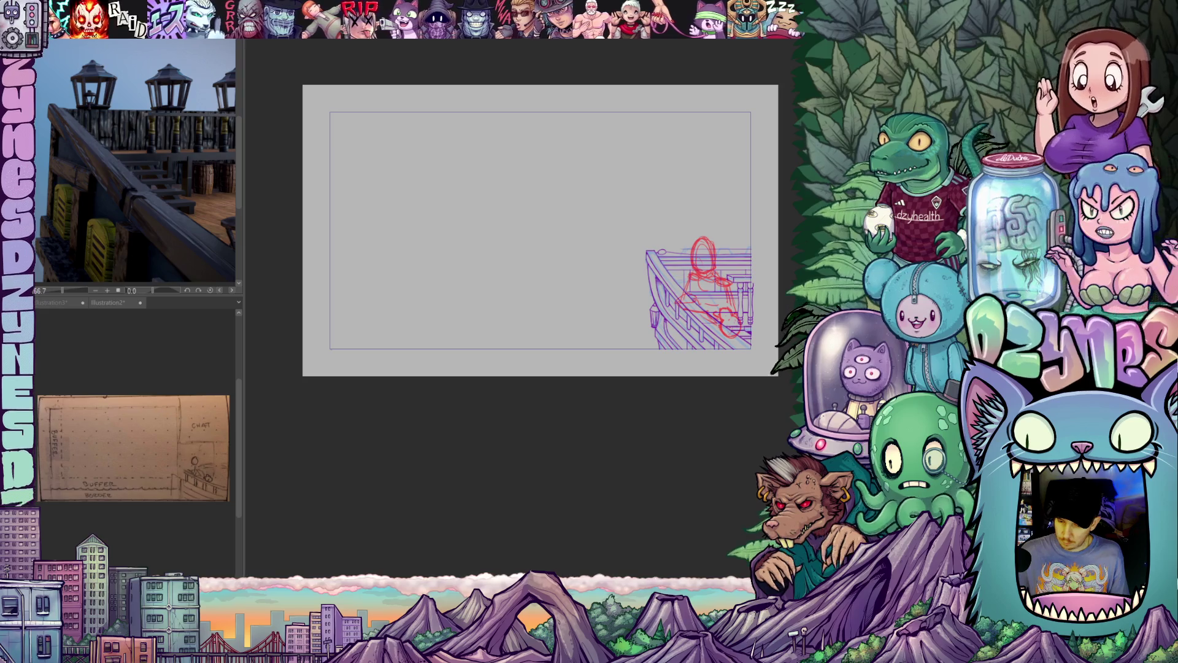
pyautogui.scroll(2, 609, 325)
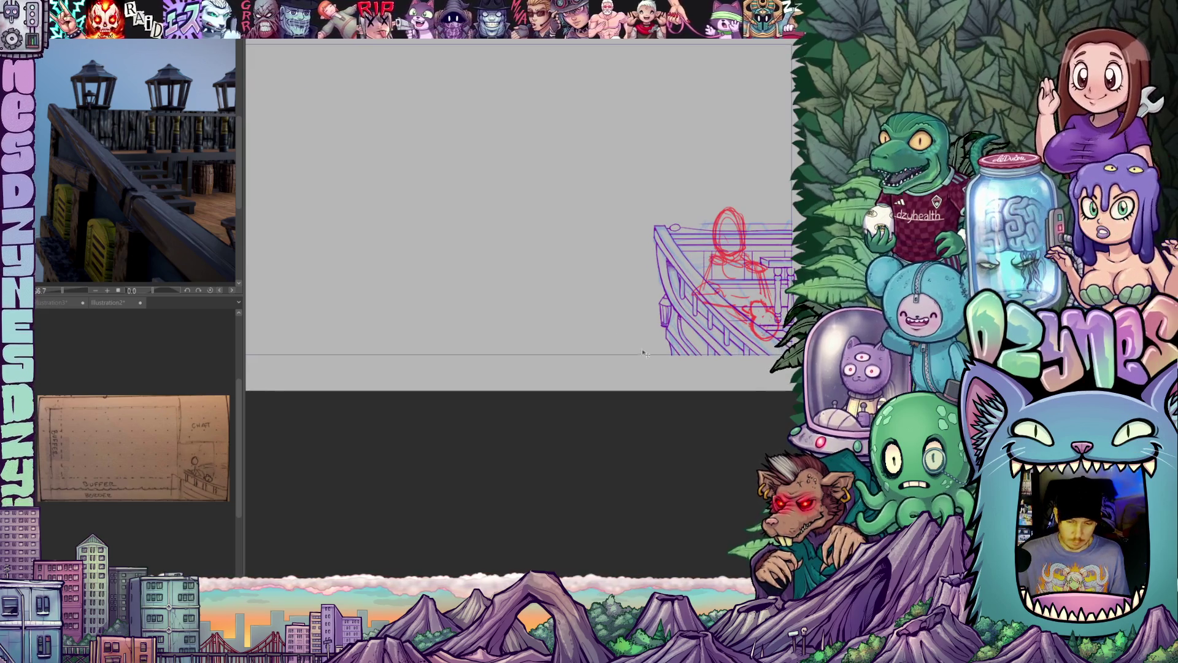
pyautogui.moveTo(542, 369); pyautogui.dragTo(601, 397)
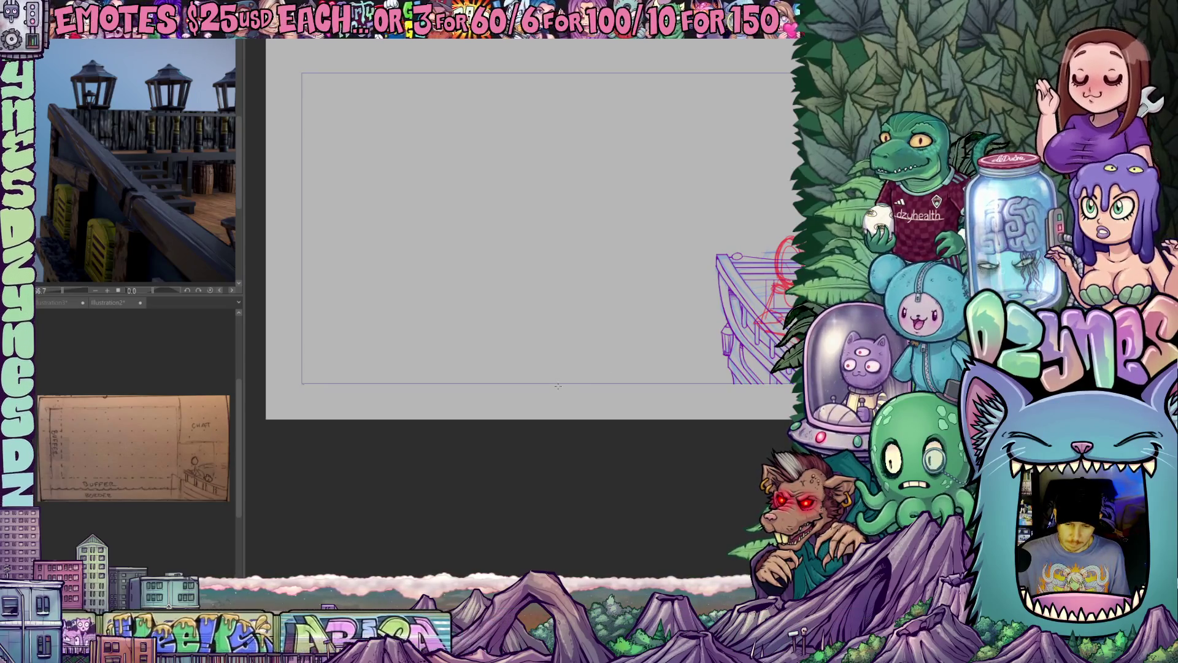
pyautogui.moveTo(558, 386); pyautogui.dragTo(557, 354)
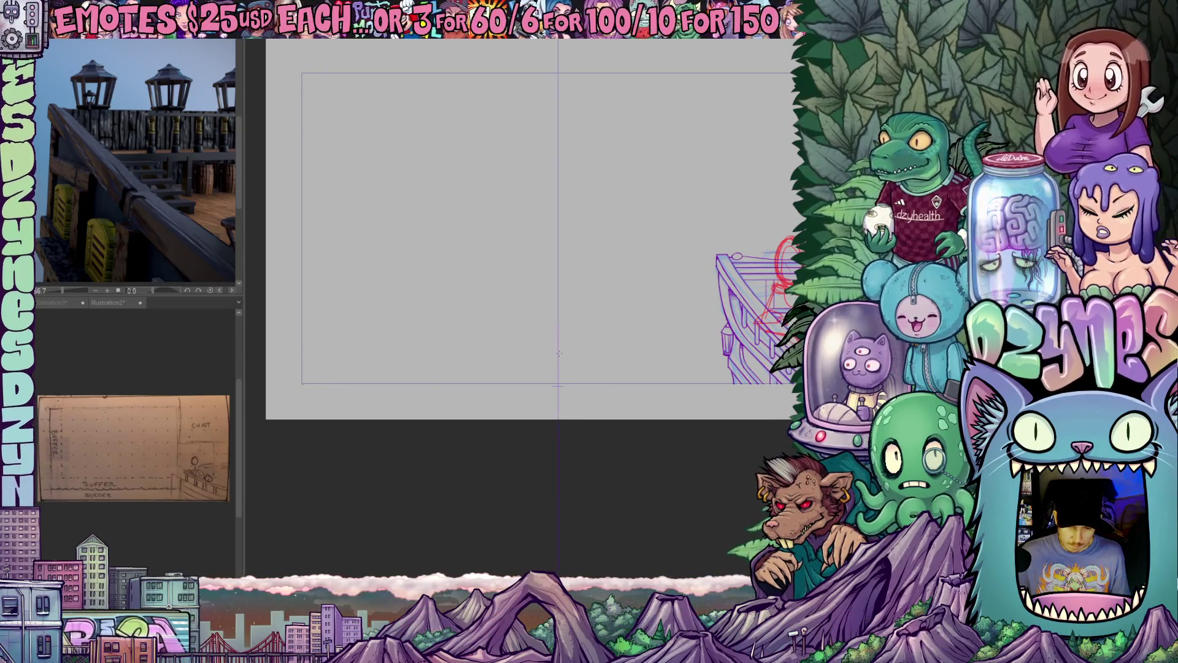
pyautogui.scroll(1, 565, 366)
pyautogui.scroll(1, 565, 366)
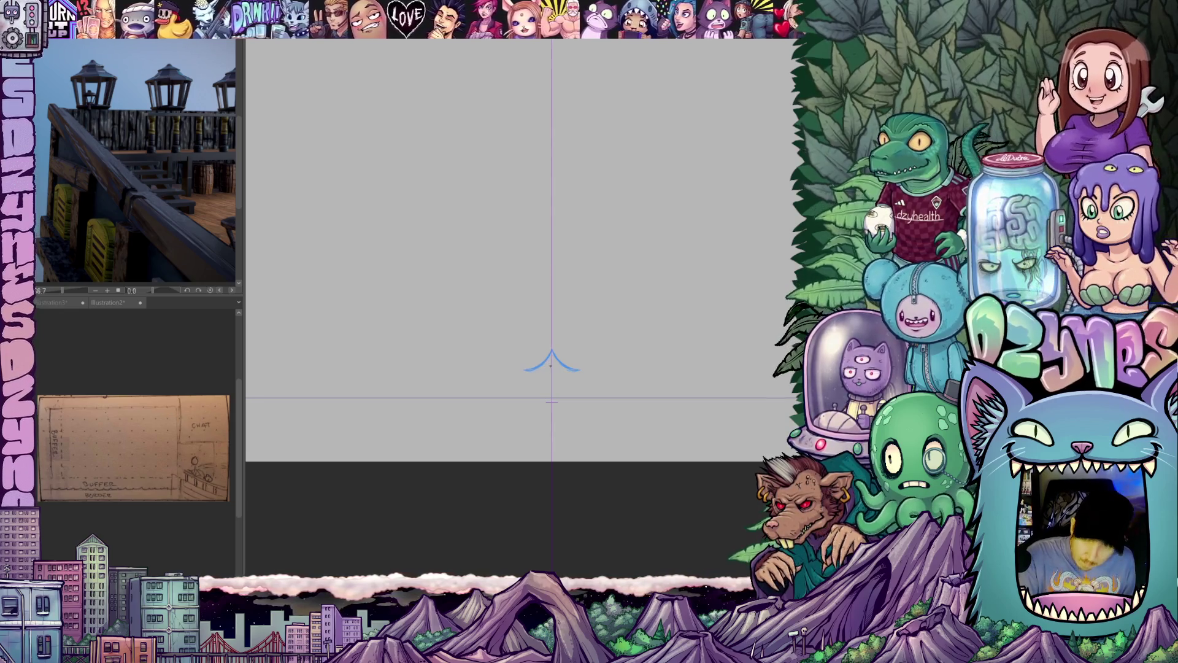
pyautogui.moveTo(576, 386)
pyautogui.mouseDown()
pyautogui.moveTo(565, 397)
pyautogui.moveTo(583, 419)
pyautogui.mouseUp()
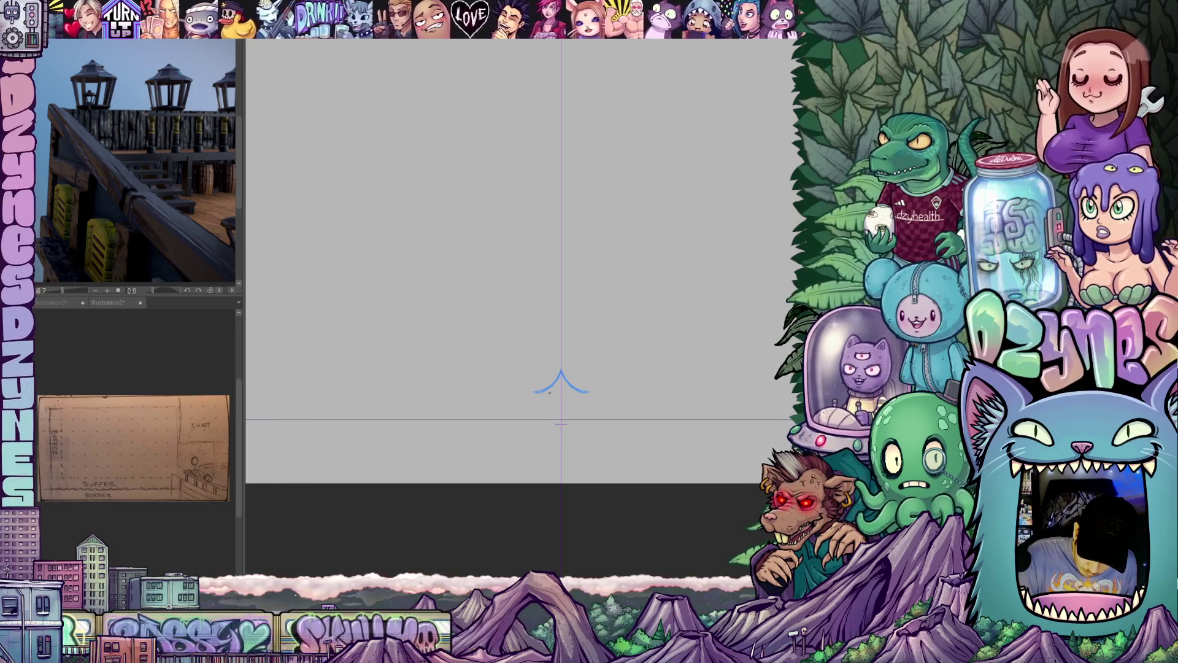
# - Slide the copied scallop right until its arc joins the first, and confirm
pyautogui.moveTo(632, 408); pyautogui.dragTo(594, 413)
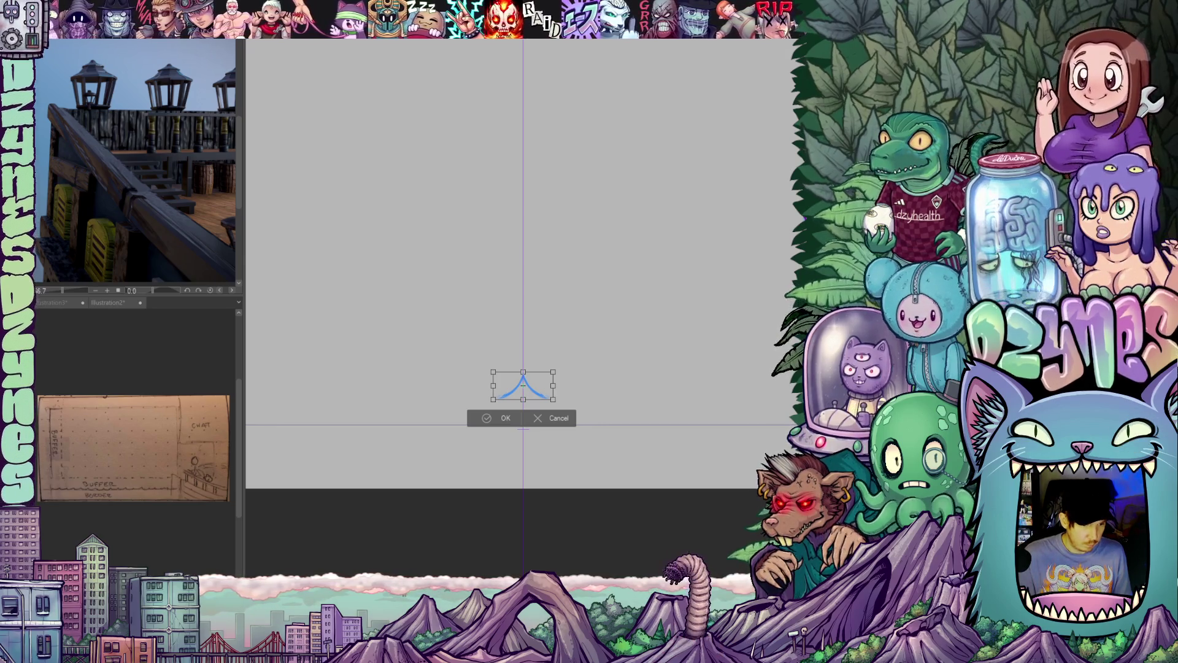
pyautogui.moveTo(541, 385); pyautogui.dragTo(557, 385)
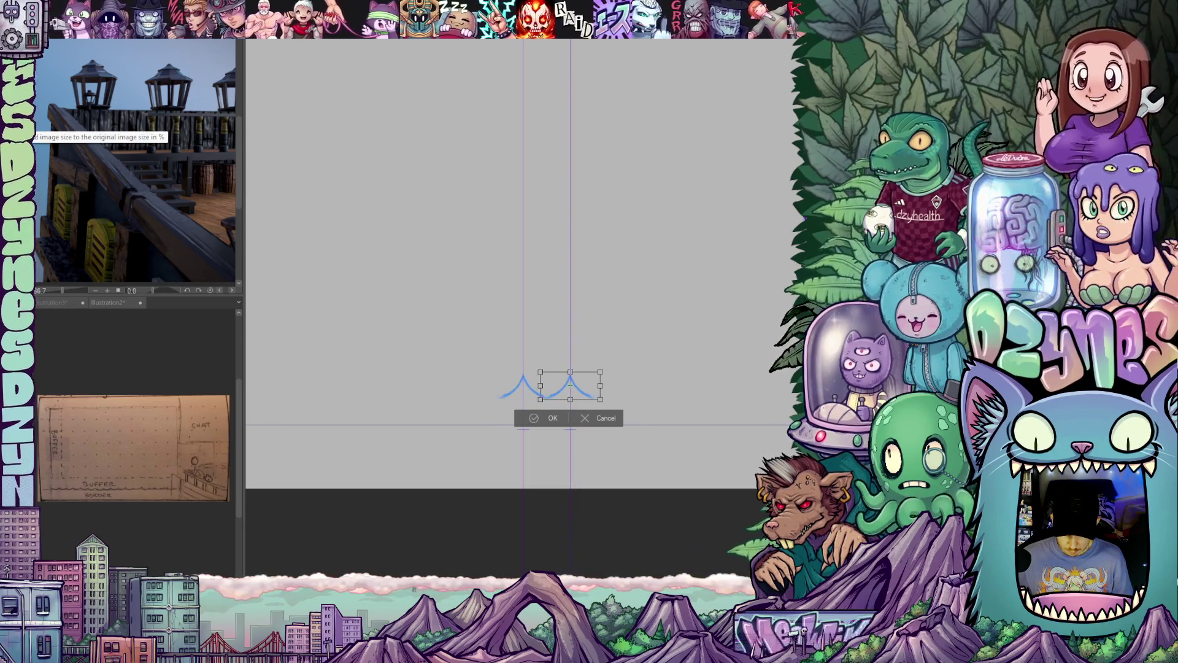
pyautogui.moveTo(570, 385); pyautogui.dragTo(575, 385)
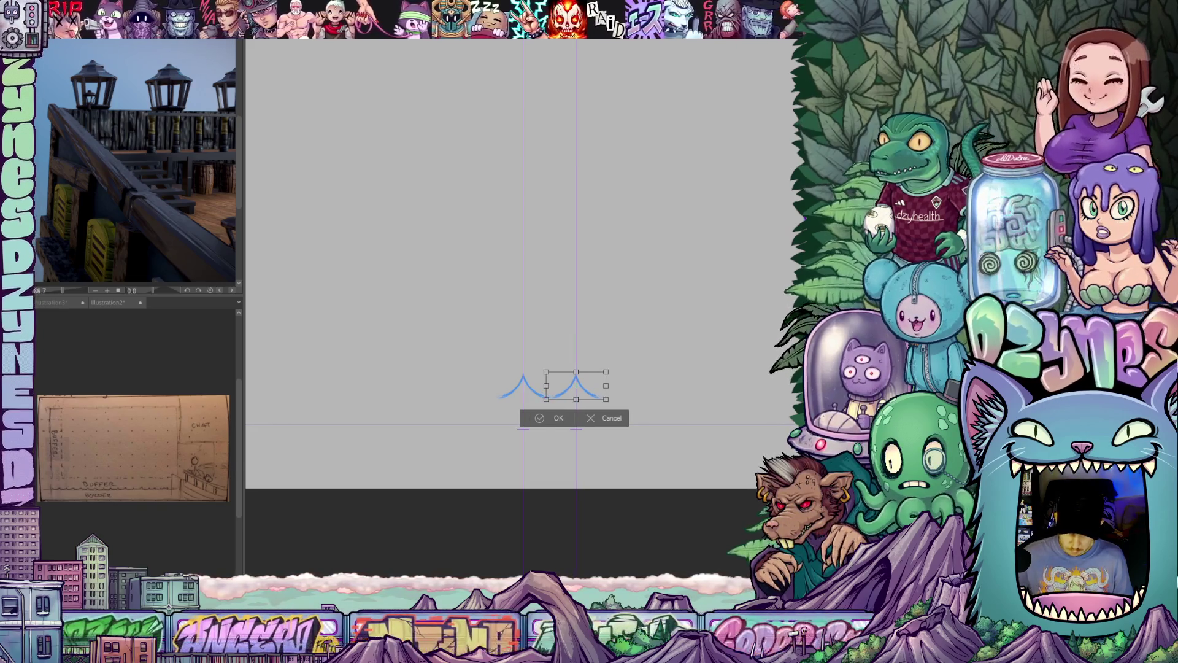
pyautogui.click(555, 418)
pyautogui.scroll(2, 556, 409)
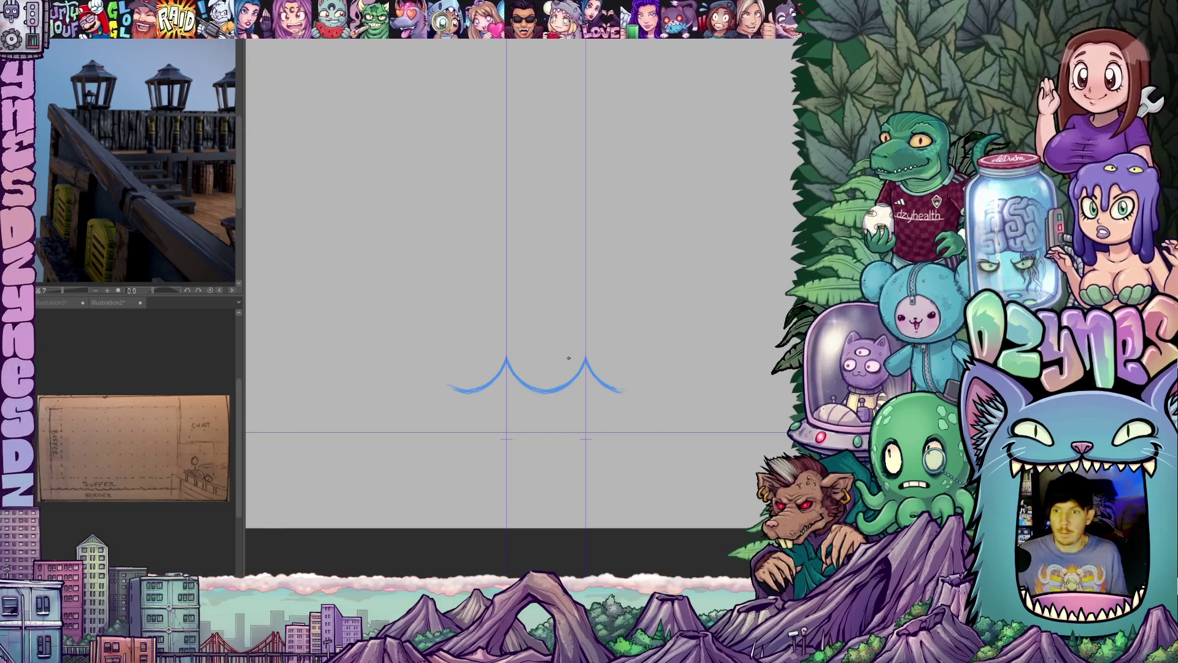
pyautogui.scroll(-1, 620, 341)
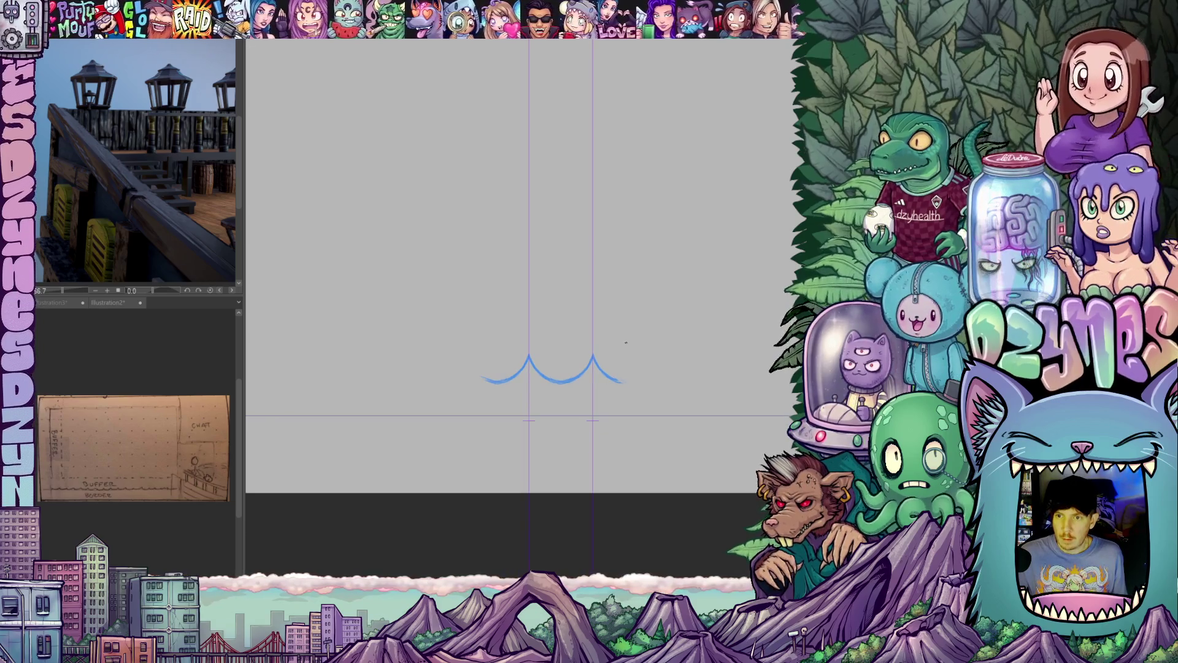
pyautogui.scroll(-1, 625, 342)
# - Copy and paste the pair of arcs, shifting the duplicate right to extend the row
pyautogui.moveTo(613, 311)
pyautogui.mouseDown()
pyautogui.moveTo(550, 289)
pyautogui.moveTo(555, 326)
pyautogui.moveTo(510, 315)
pyautogui.moveTo(489, 330)
pyautogui.mouseUp()
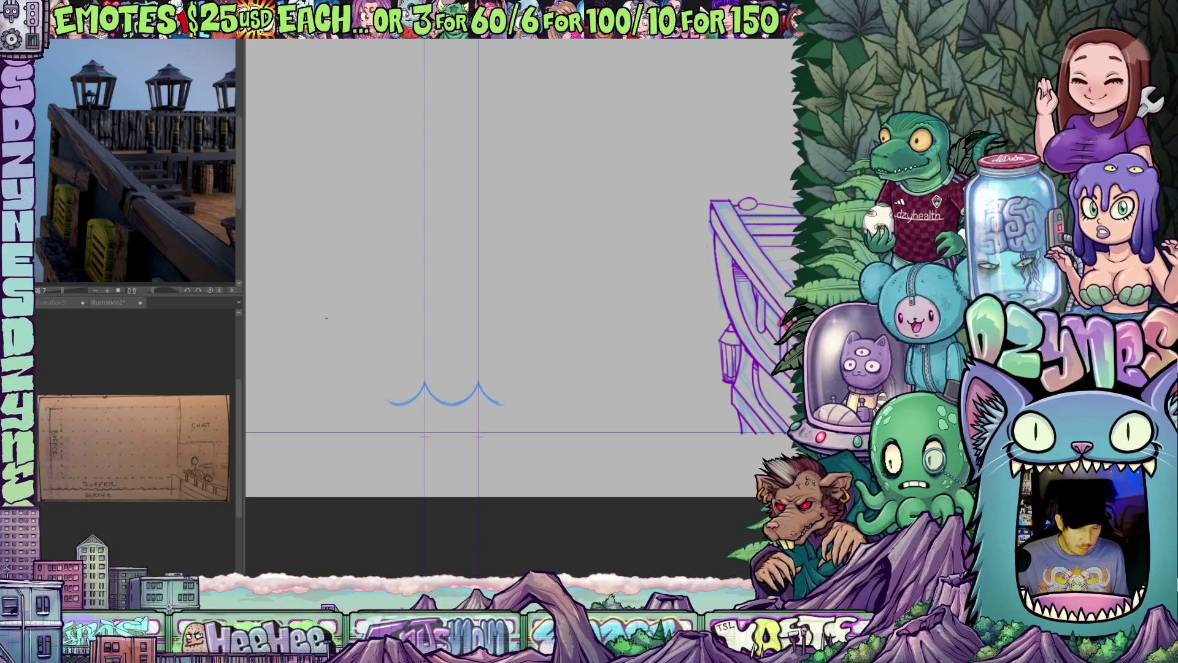
pyautogui.hotkey('ctrl', 'c')
pyautogui.hotkey('ctrl', 'v')
pyautogui.hotkey('ctrl', 't')
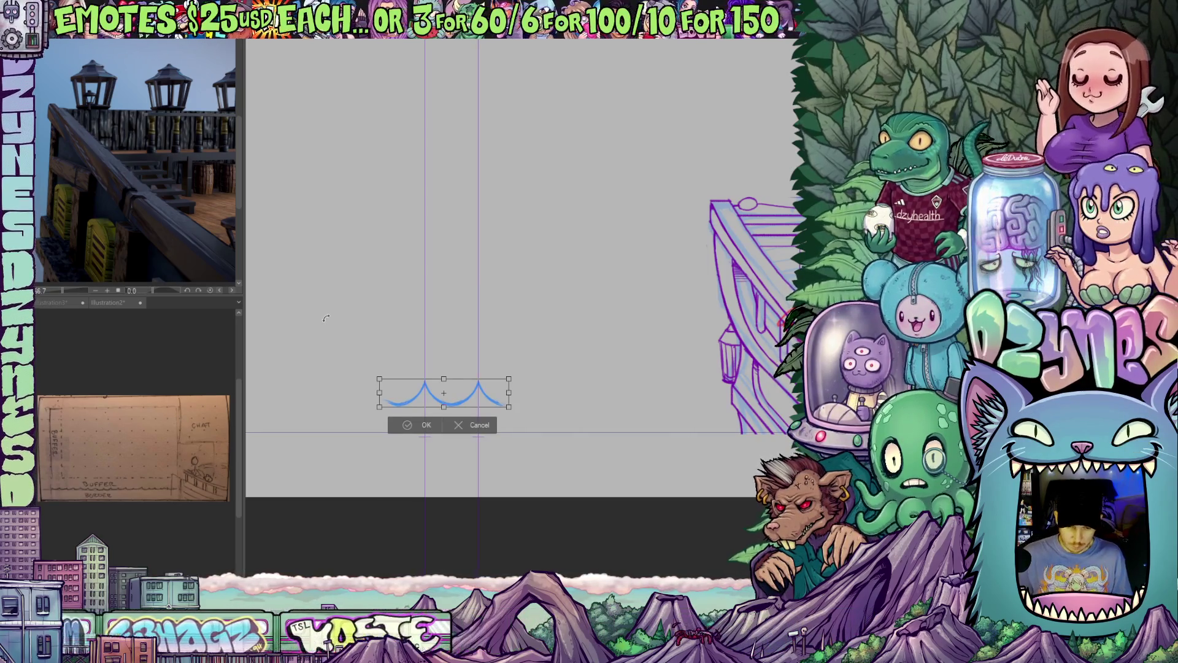
pyautogui.press('Right')
pyautogui.press('Right')
pyautogui.press('Right')
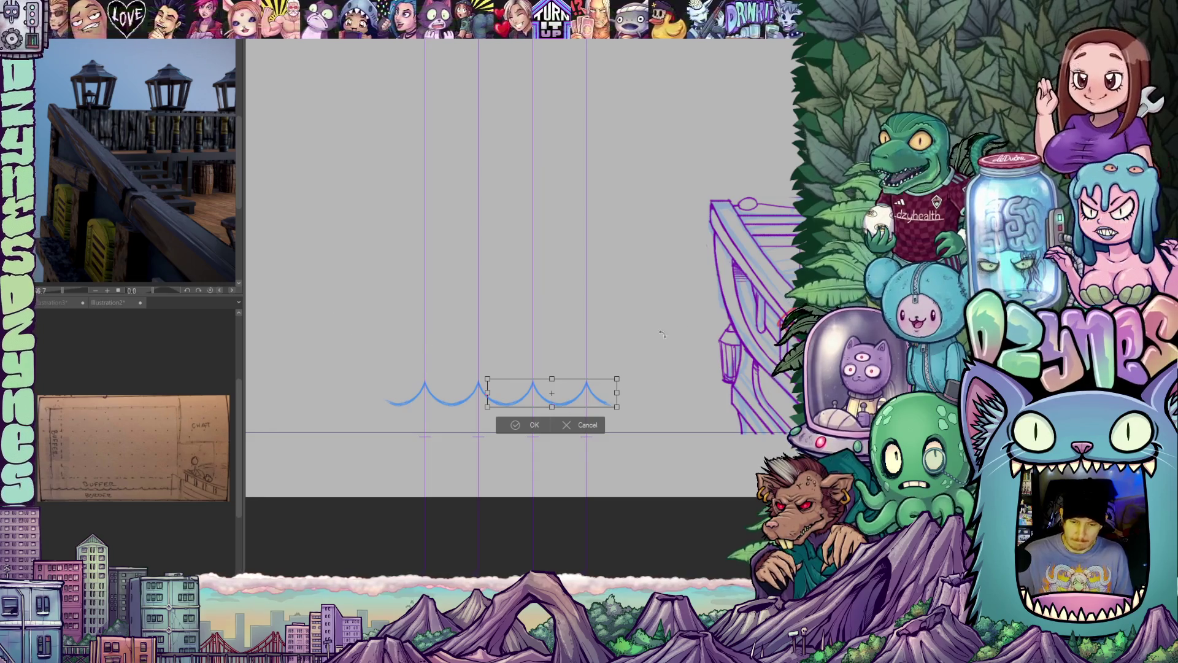
pyautogui.click(530, 425)
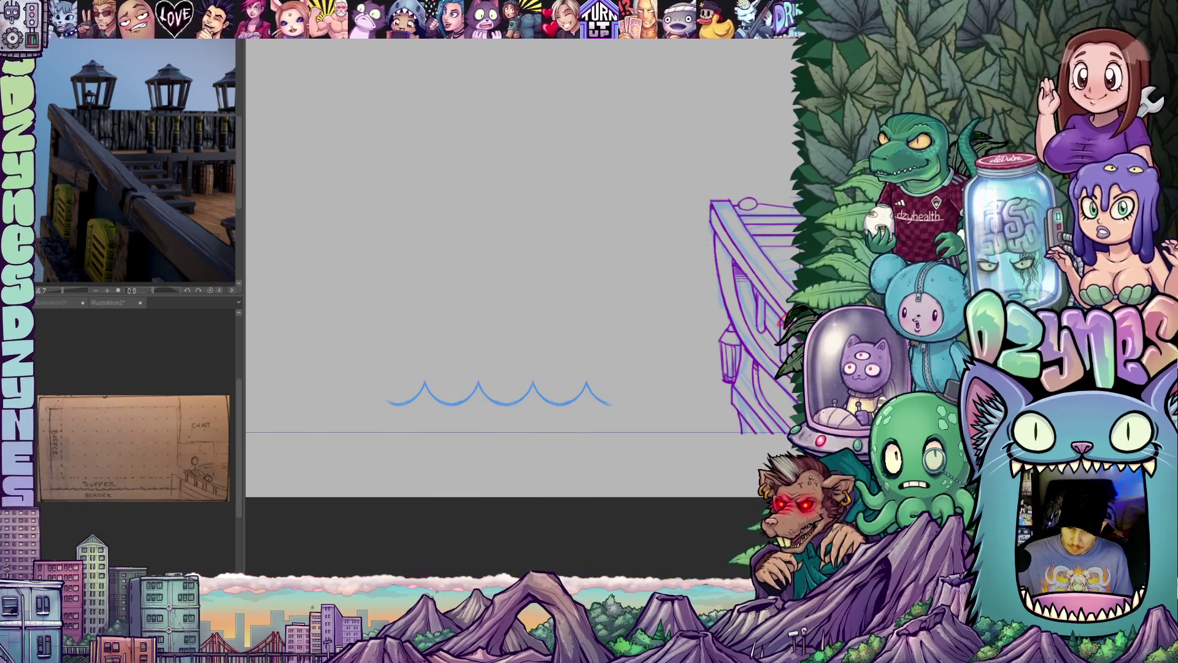
pyautogui.scroll(-4, 670, 397)
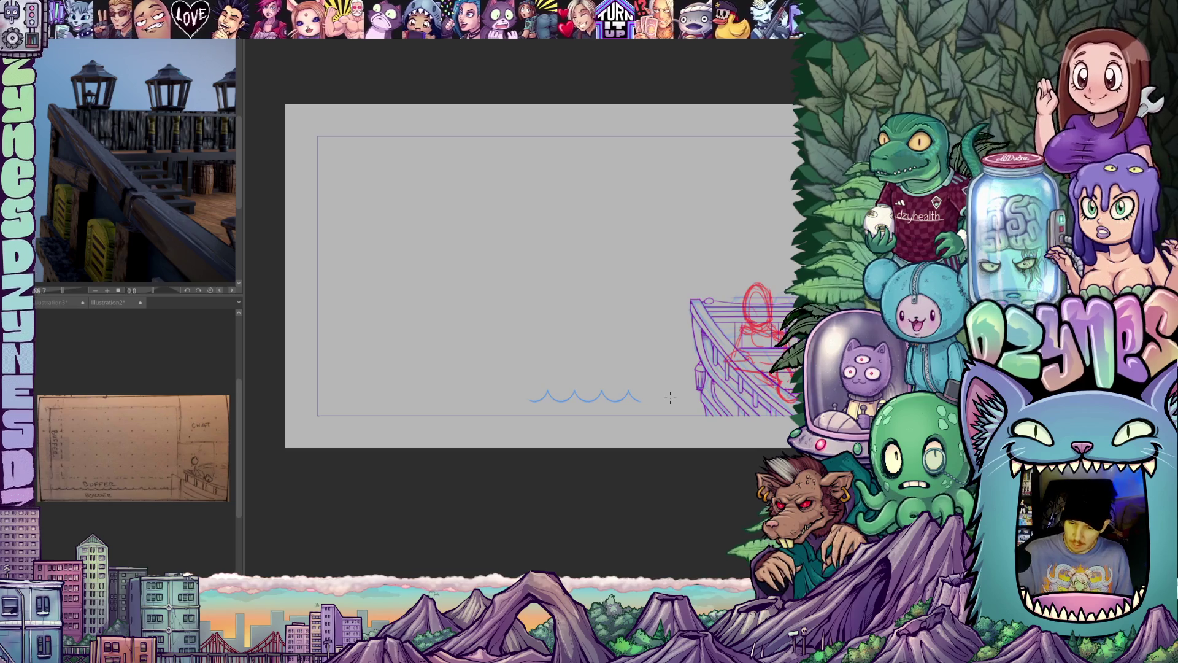
# - Slide a wave copy right along the bottom of the frame and confirm it
pyautogui.hotkey('ctrl', 't')
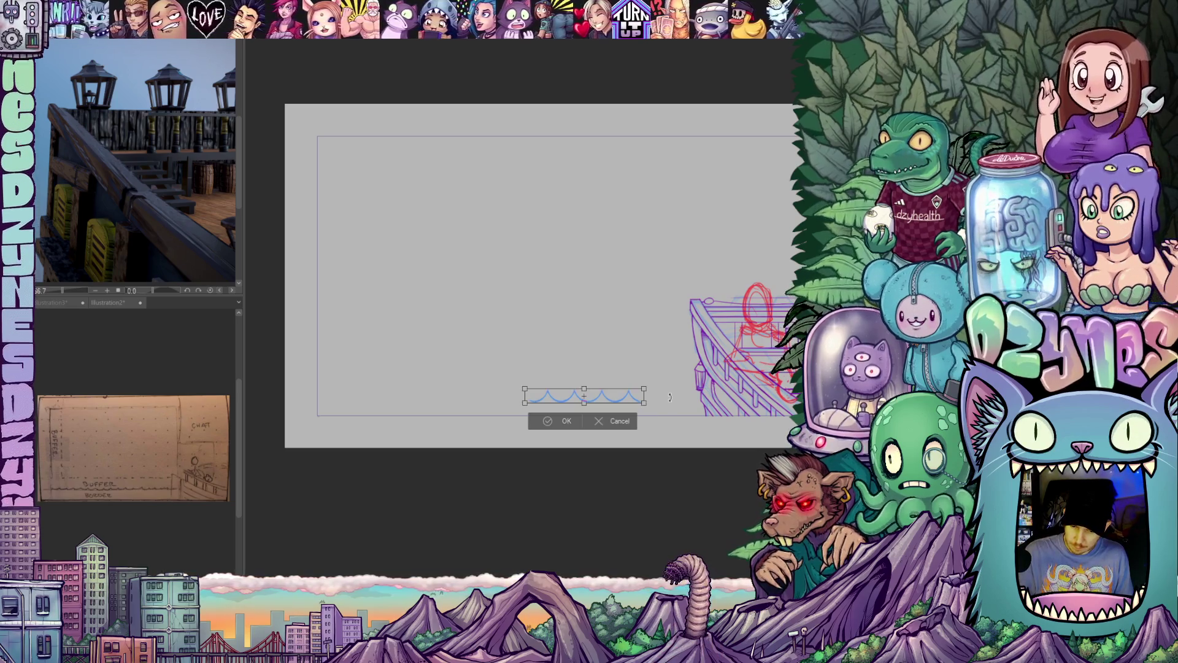
pyautogui.moveTo(570, 399); pyautogui.dragTo(673, 400)
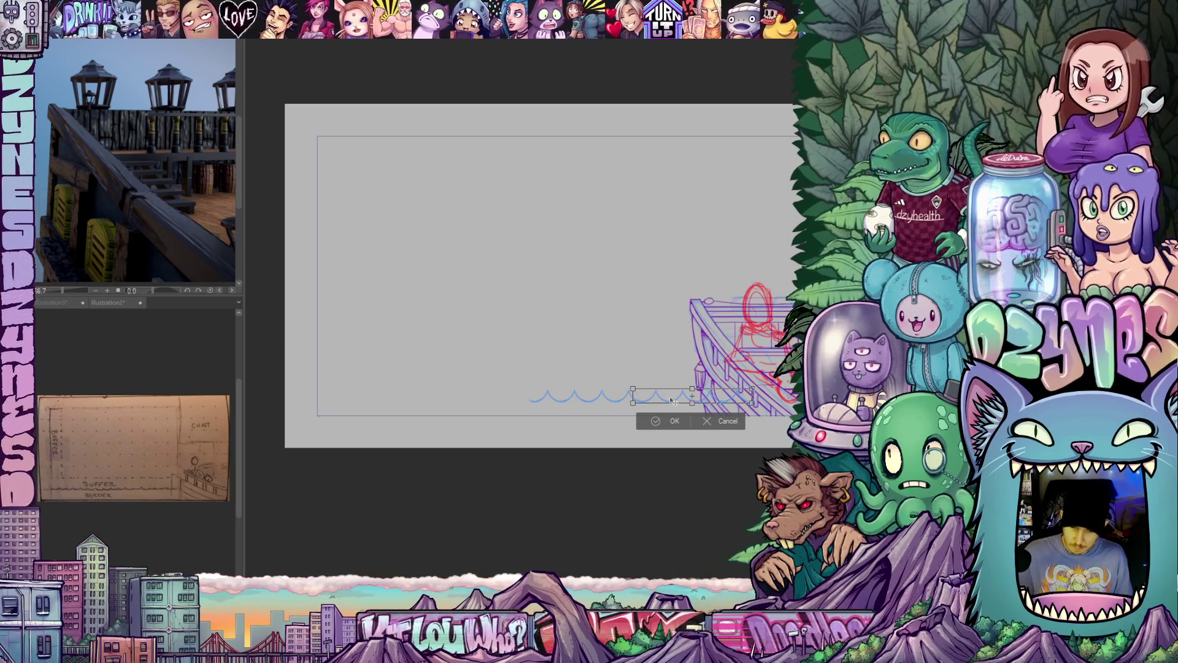
pyautogui.click(677, 422)
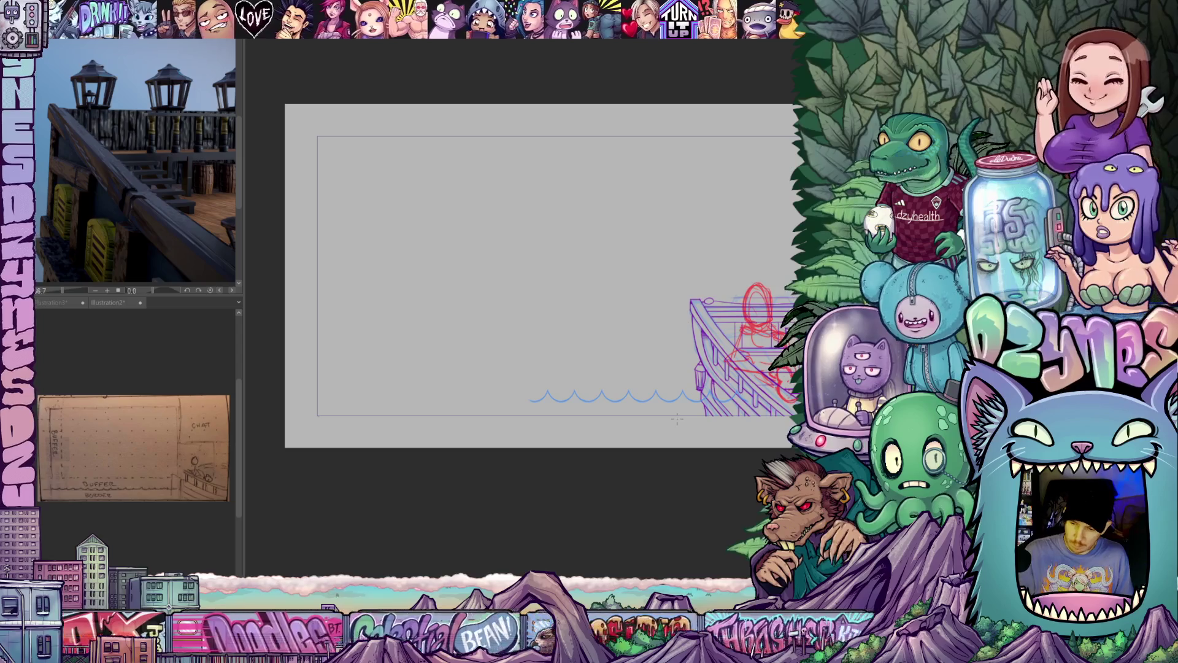
# - Nudge another wave copy left and apply the transformation
pyautogui.hotkey('ctrl', 't')
pyautogui.press('Left')
pyautogui.press('Left')
pyautogui.press('Left')
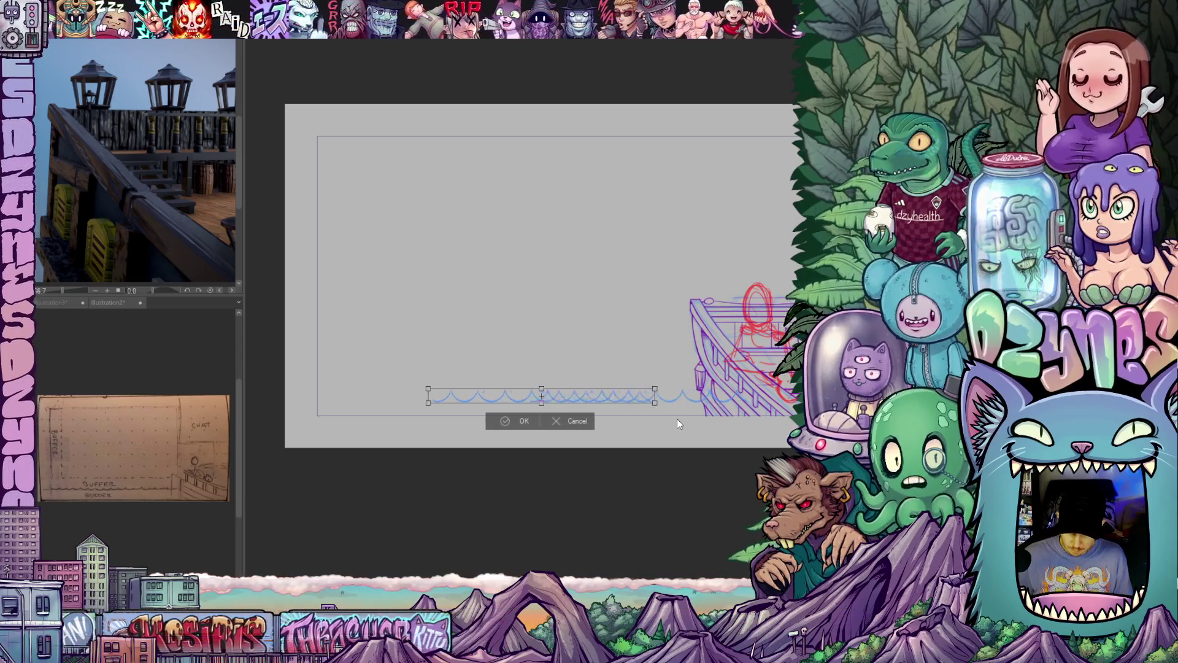
pyautogui.press('Left')
pyautogui.press('Left')
pyautogui.press('Left')
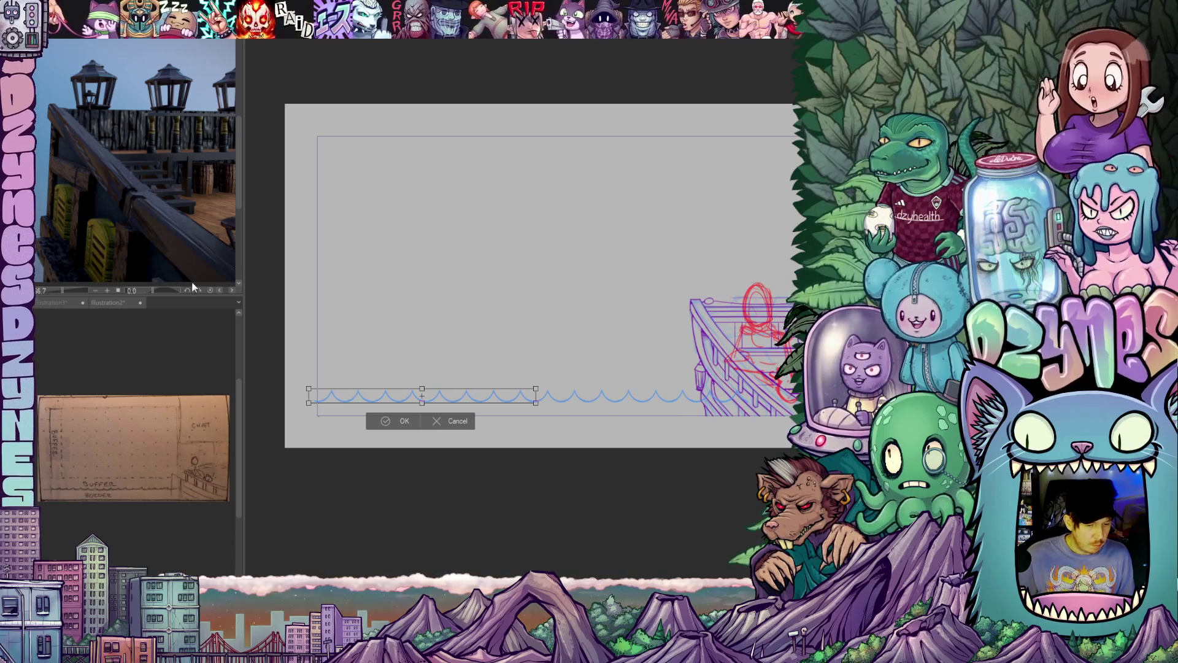
pyautogui.click(57, 303)
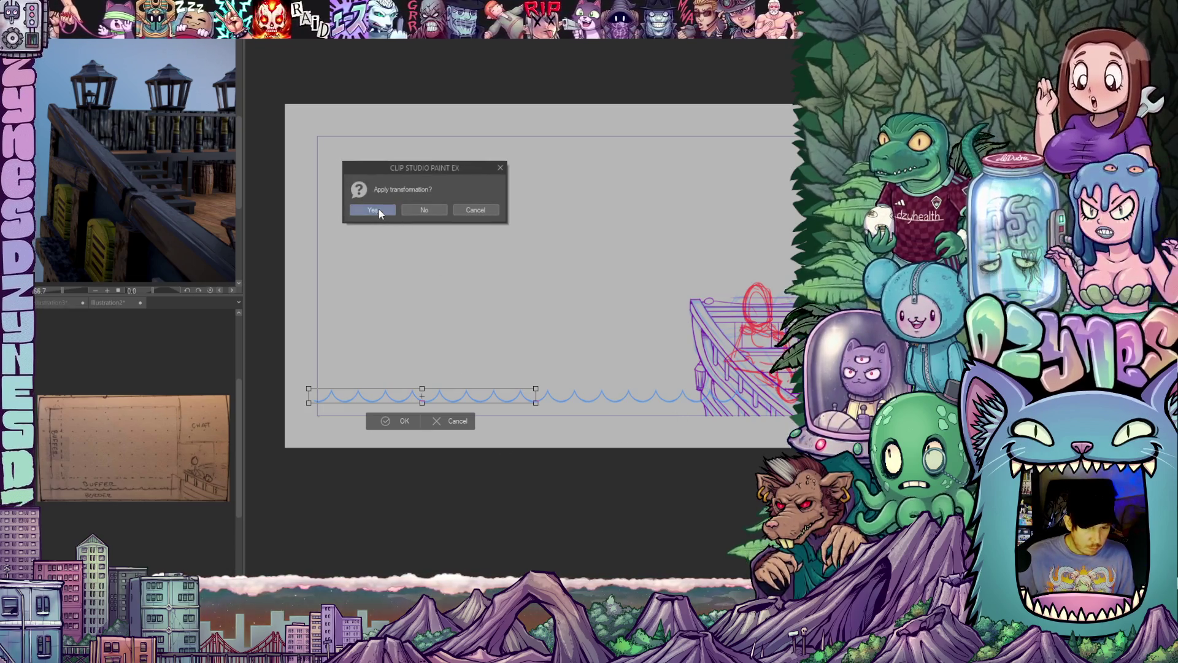
pyautogui.click(378, 209)
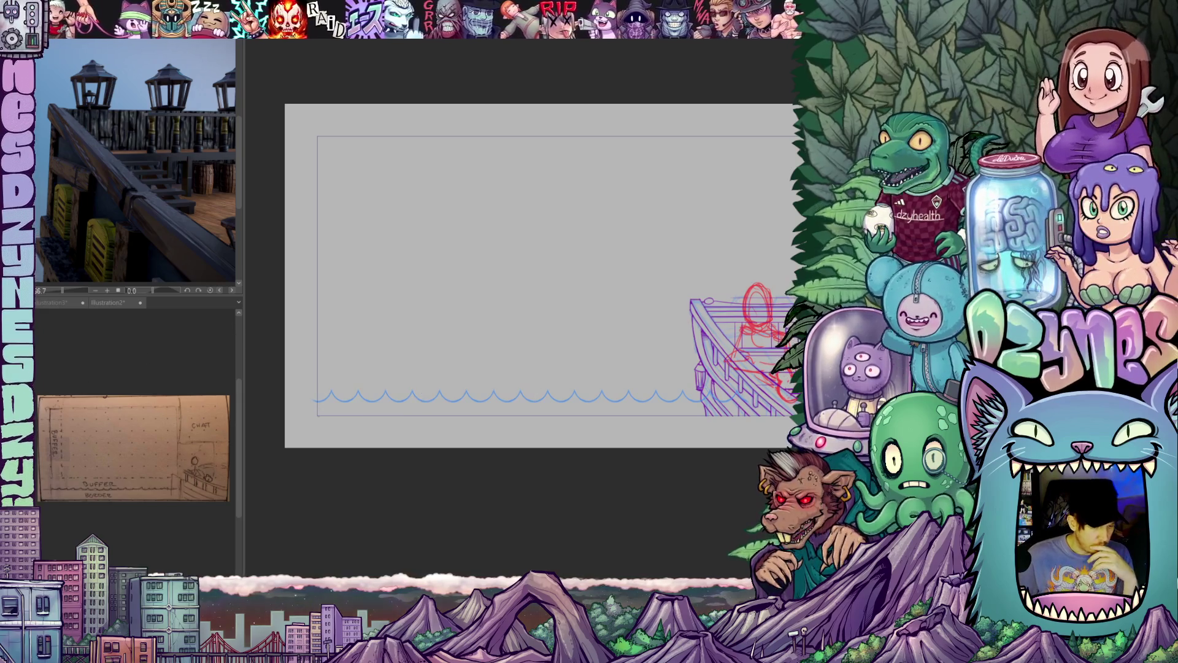
pyautogui.click(88, 300)
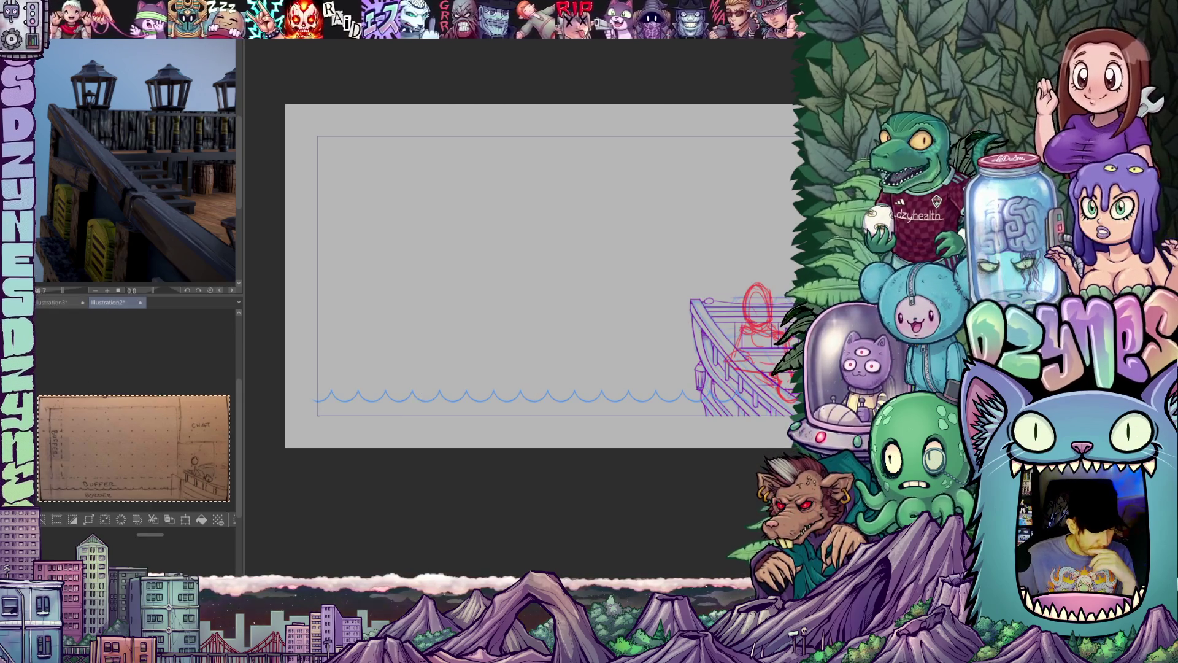
pyautogui.click(67, 303)
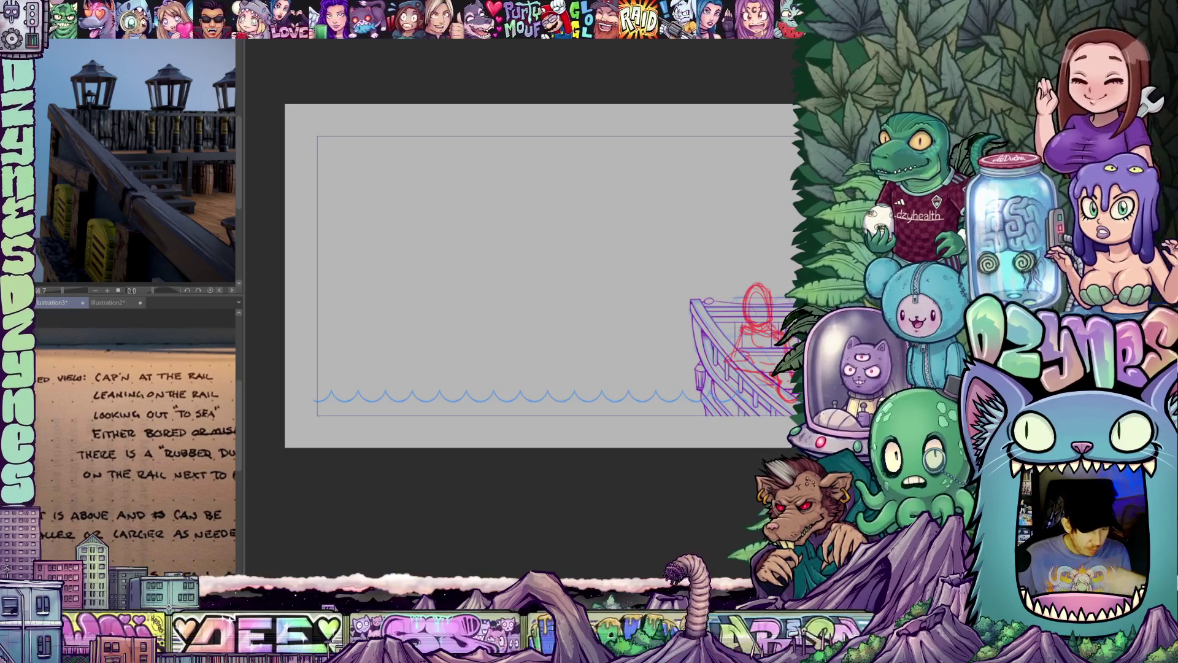
pyautogui.moveTo(157, 474)
pyautogui.mouseDown()
pyautogui.moveTo(134, 452)
pyautogui.moveTo(128, 424)
pyautogui.mouseUp()
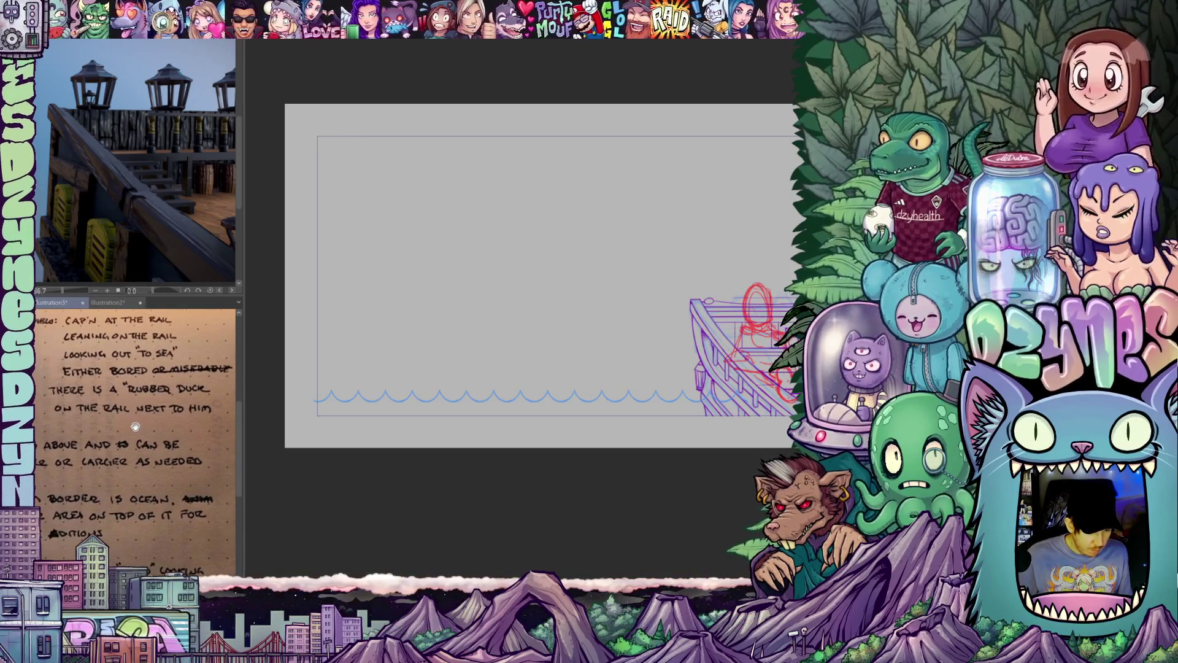
pyautogui.scroll(-1, 130, 426)
pyautogui.scroll(-5, 130, 428)
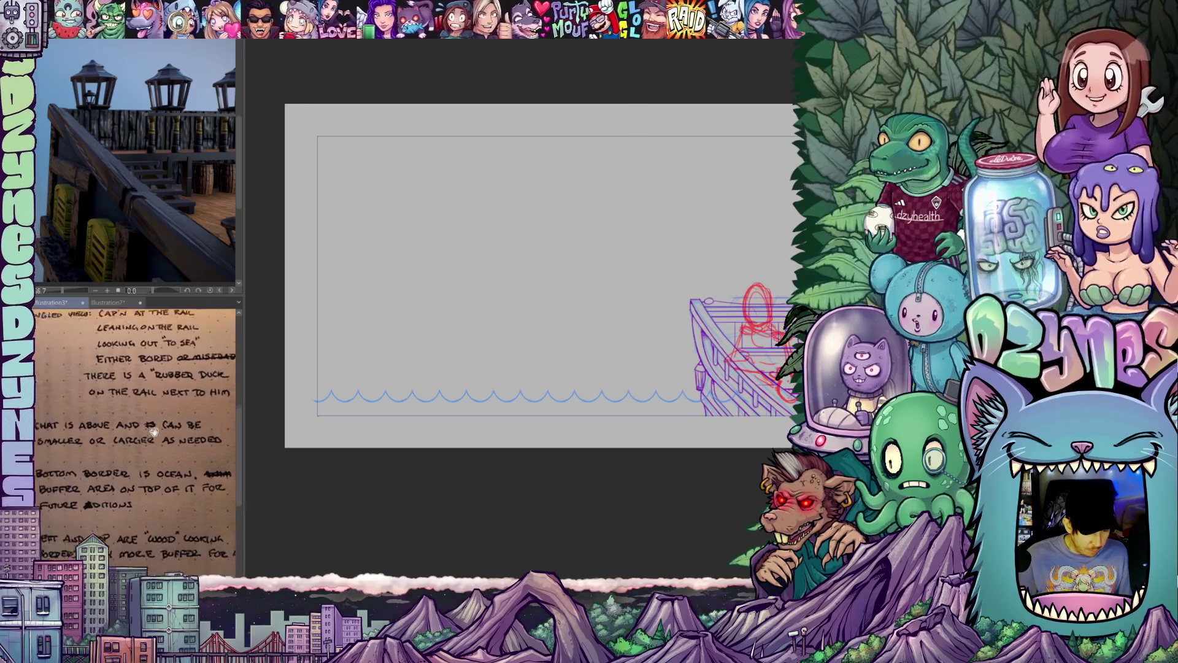
pyautogui.moveTo(152, 436); pyautogui.dragTo(157, 432)
pyautogui.scroll(-1, 166, 440)
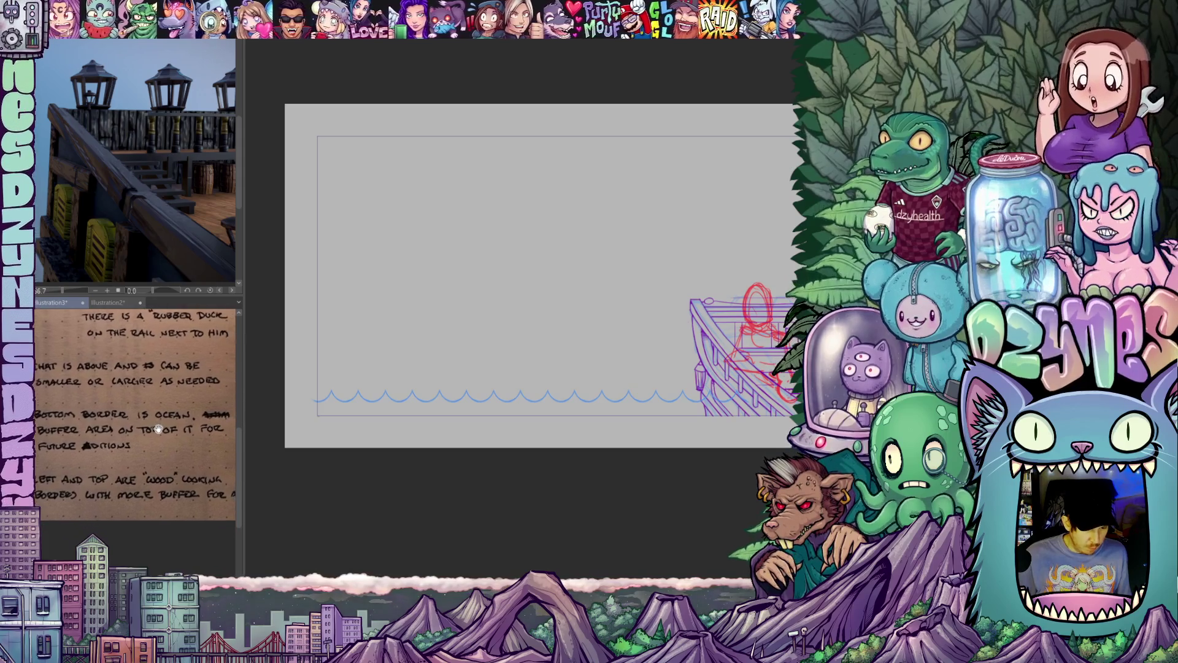
pyautogui.scroll(-3, 172, 445)
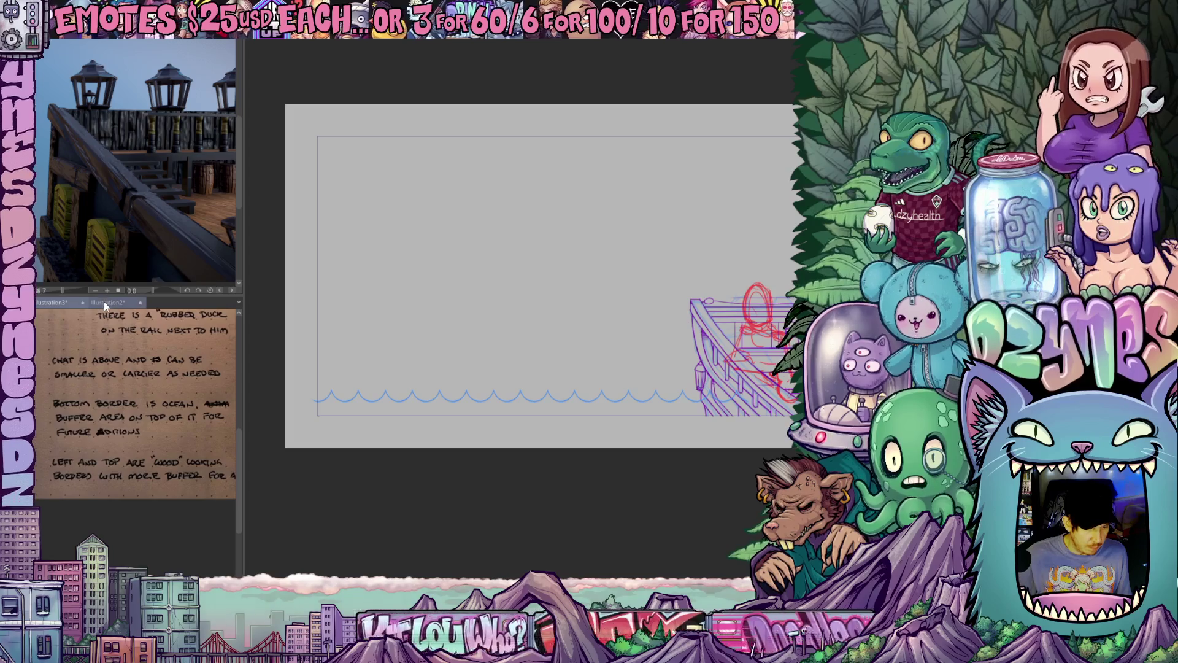
pyautogui.click(104, 301)
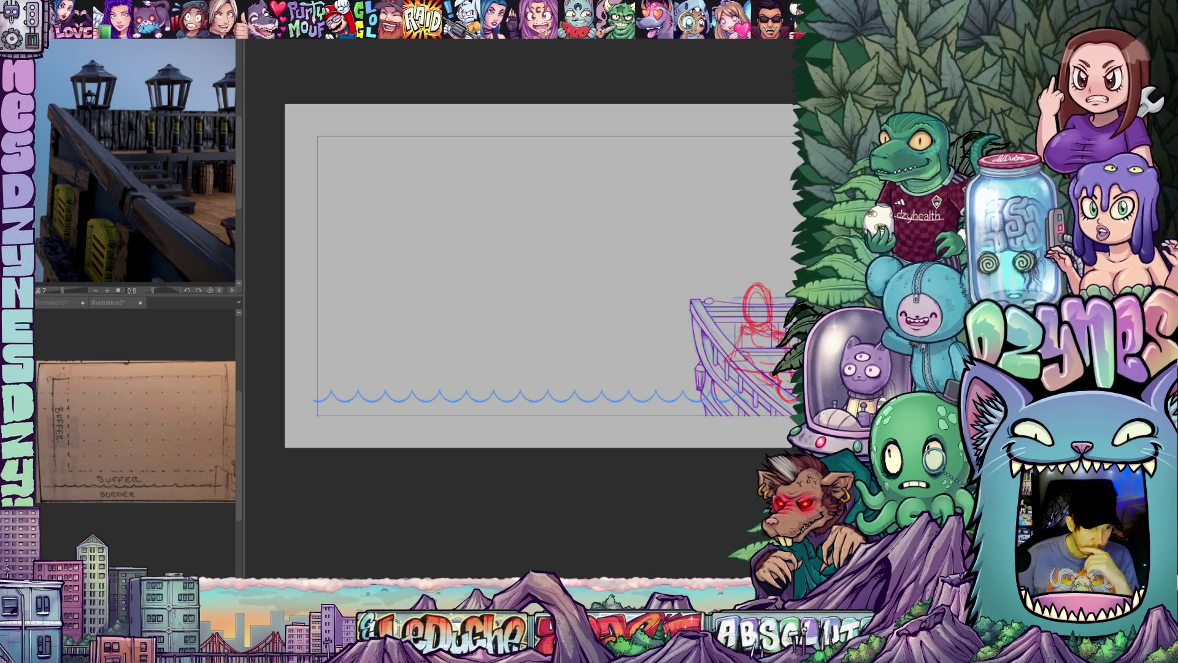
pyautogui.moveTo(540, 410); pyautogui.dragTo(522, 407)
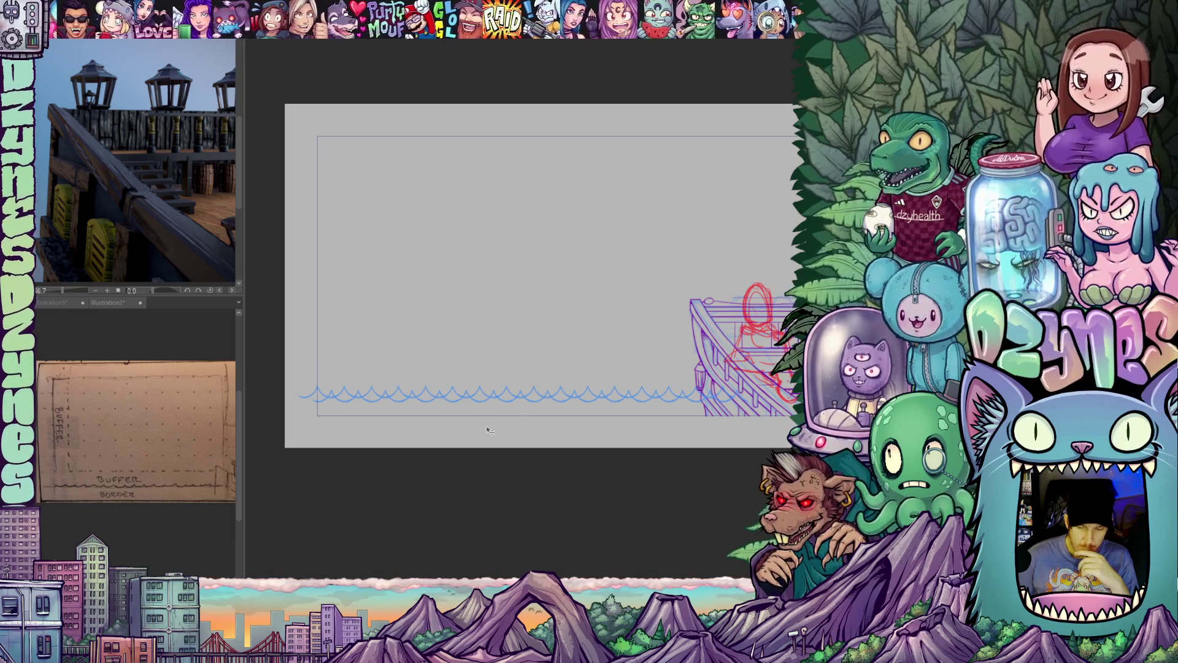
# - Zoom and pan to bring the wave line and ship sketch into view
pyautogui.scroll(2, 489, 430)
pyautogui.scroll(-2, 495, 444)
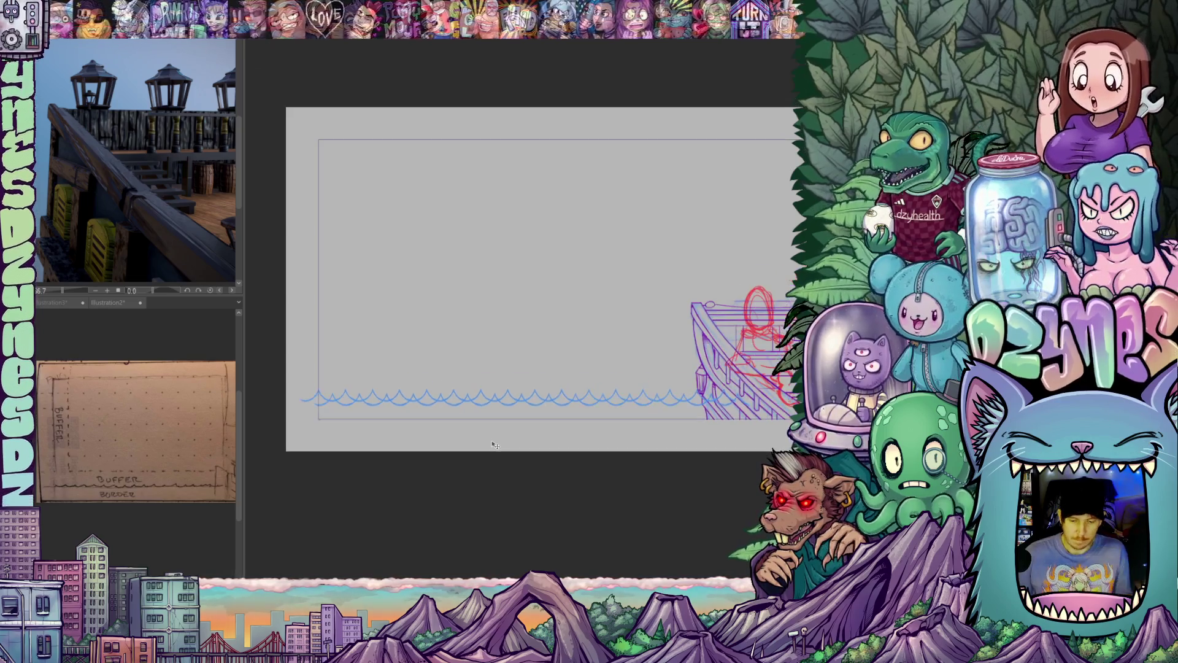
pyautogui.moveTo(465, 442); pyautogui.dragTo(522, 415)
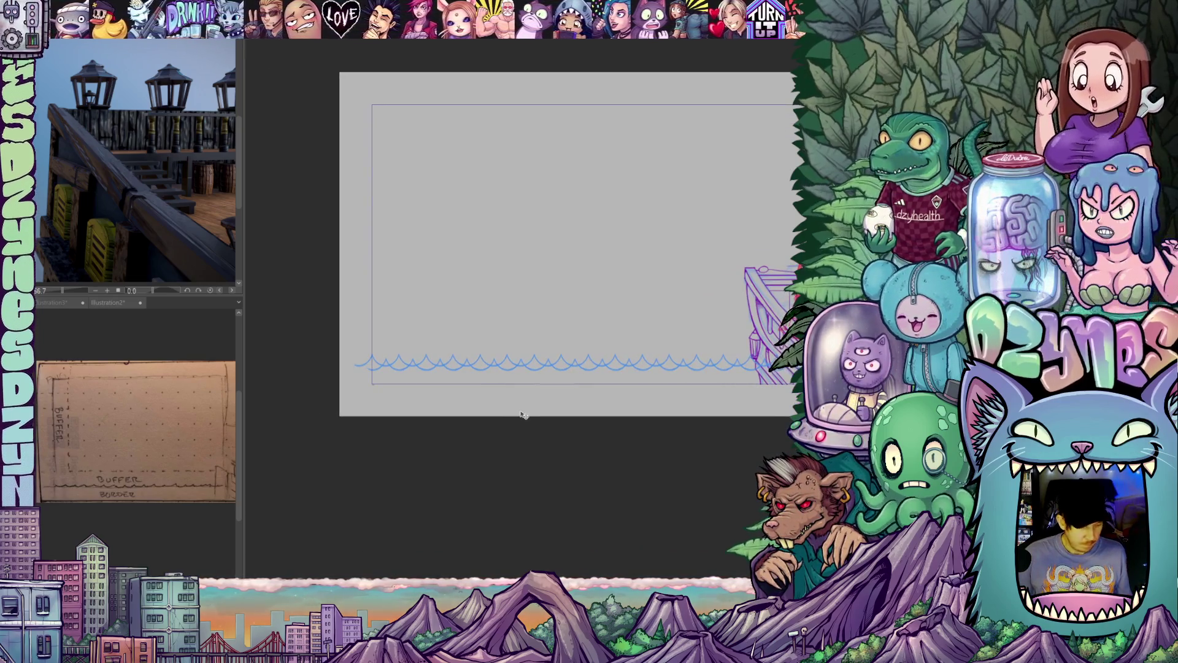
pyautogui.scroll(1, 532, 431)
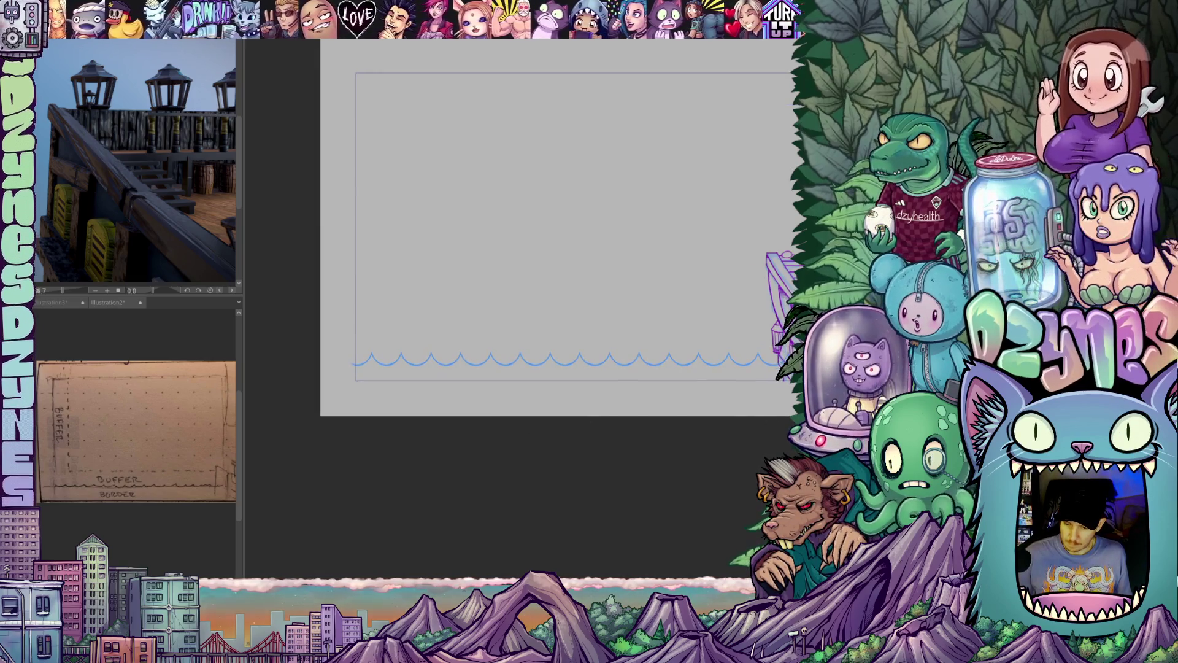
pyautogui.scroll(3, 448, 392)
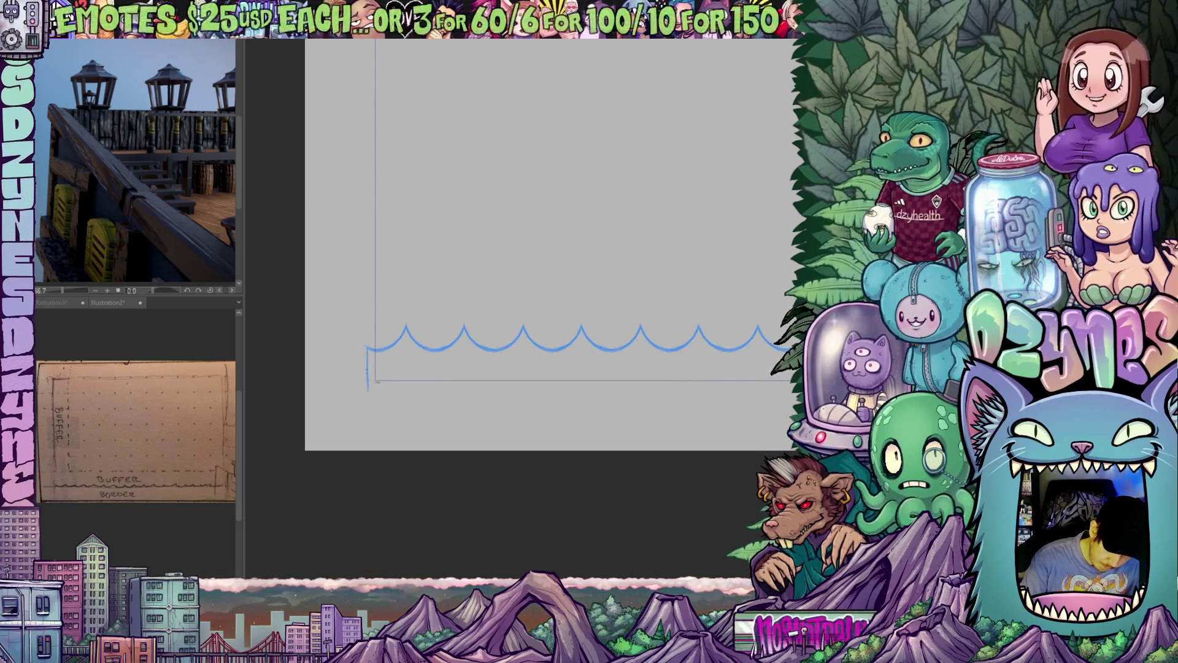
# - Draw a straight blue baseline under the wave row, joined at its left end
pyautogui.moveTo(809, 466)
pyautogui.mouseDown()
pyautogui.moveTo(668, 383)
pyautogui.moveTo(442, 400)
pyautogui.moveTo(539, 429)
pyautogui.moveTo(550, 457)
pyautogui.moveTo(531, 484)
pyautogui.mouseUp()
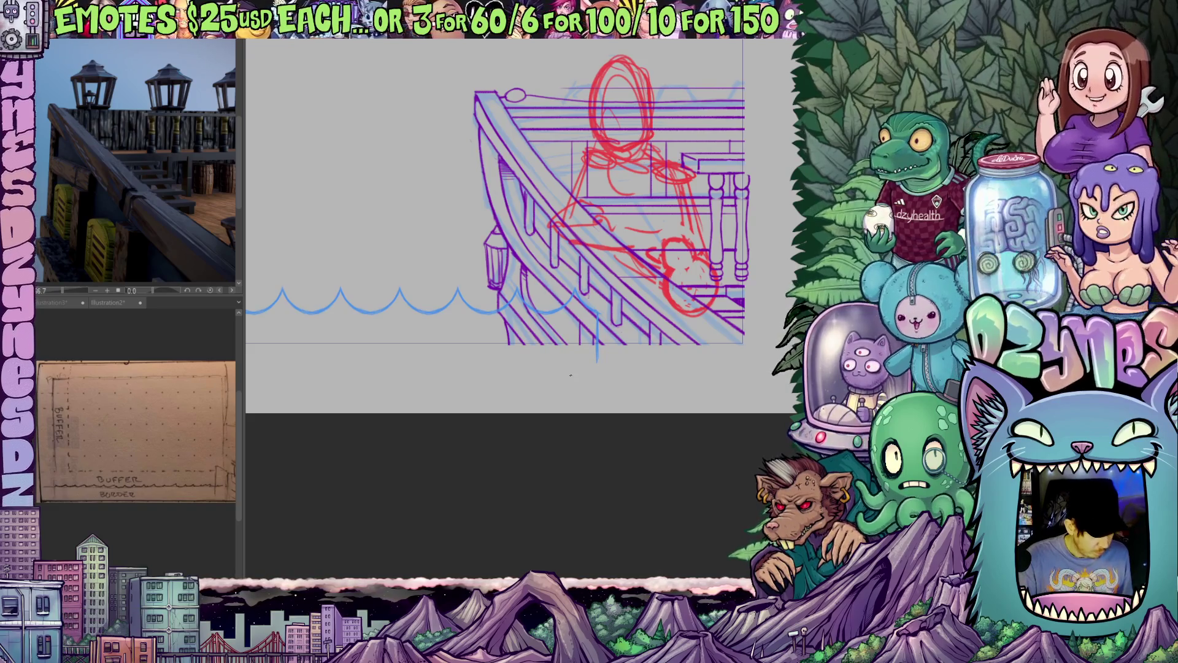
pyautogui.scroll(-3, 570, 375)
pyautogui.moveTo(570, 375)
pyautogui.mouseDown()
pyautogui.moveTo(691, 368)
pyautogui.moveTo(739, 397)
pyautogui.mouseUp()
pyautogui.scroll(3, 392, 331)
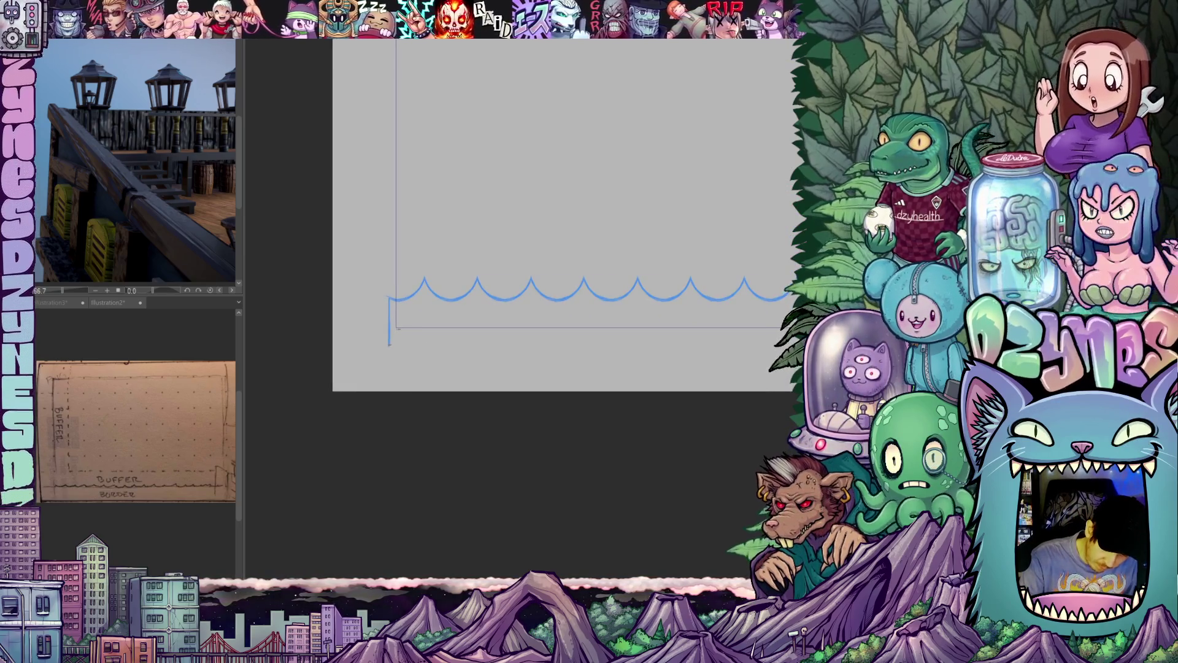
pyautogui.moveTo(577, 392)
pyautogui.mouseDown()
pyautogui.moveTo(546, 407)
pyautogui.moveTo(665, 436)
pyautogui.moveTo(568, 436)
pyautogui.mouseUp()
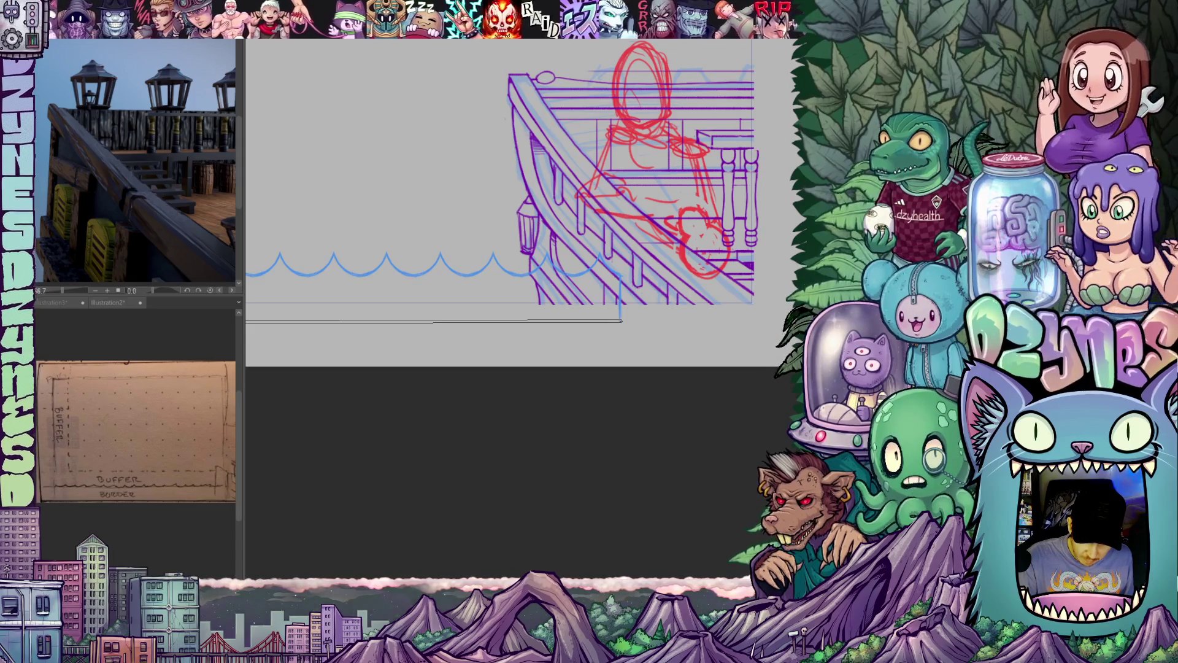
pyautogui.moveTo(621, 320); pyautogui.dragTo(622, 321)
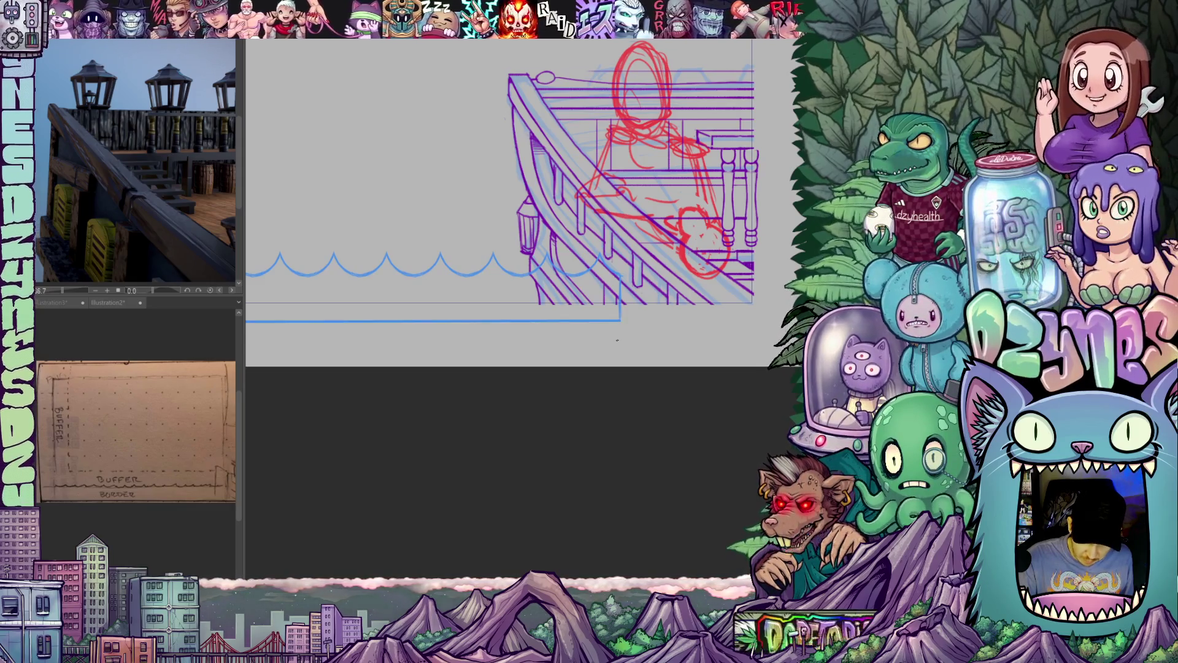
pyautogui.scroll(-2, 533, 356)
pyautogui.moveTo(498, 425)
pyautogui.mouseDown()
pyautogui.moveTo(697, 381)
pyautogui.moveTo(571, 421)
pyautogui.mouseUp()
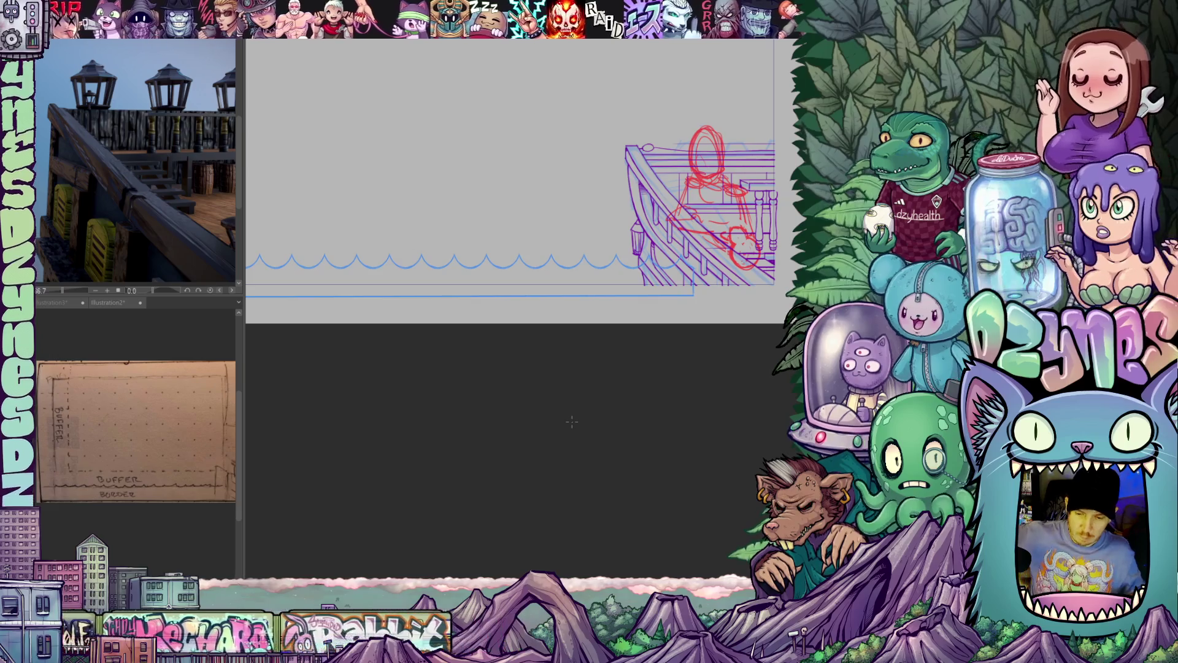
pyautogui.scroll(3, 481, 370)
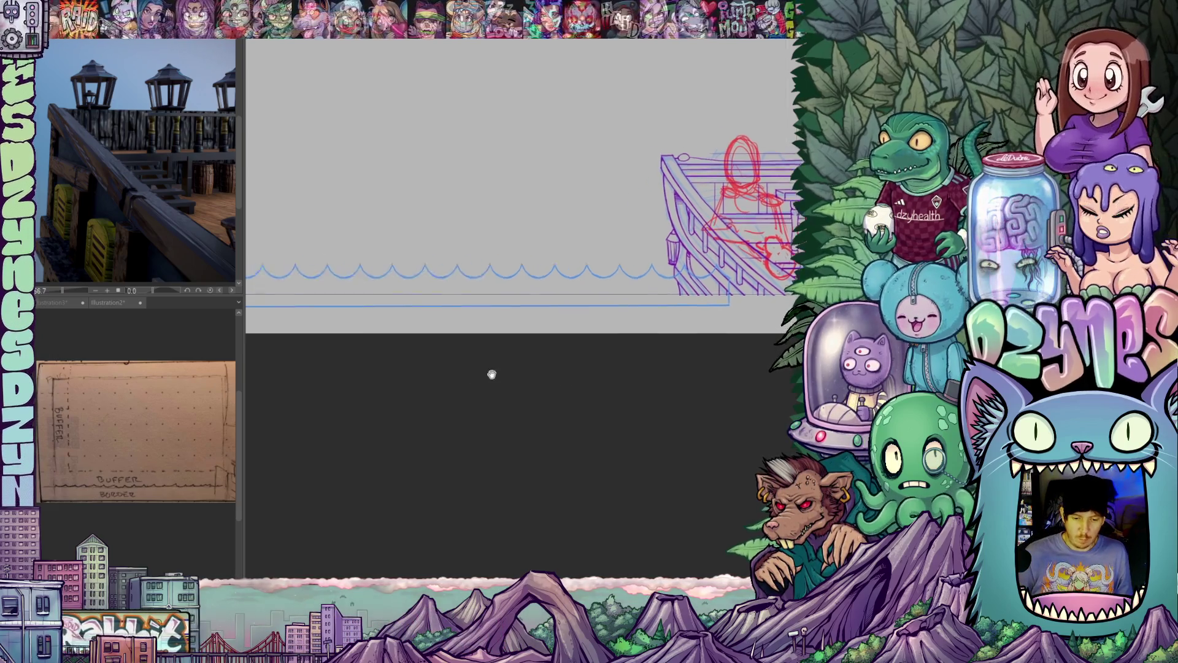
pyautogui.moveTo(398, 365); pyautogui.dragTo(423, 404)
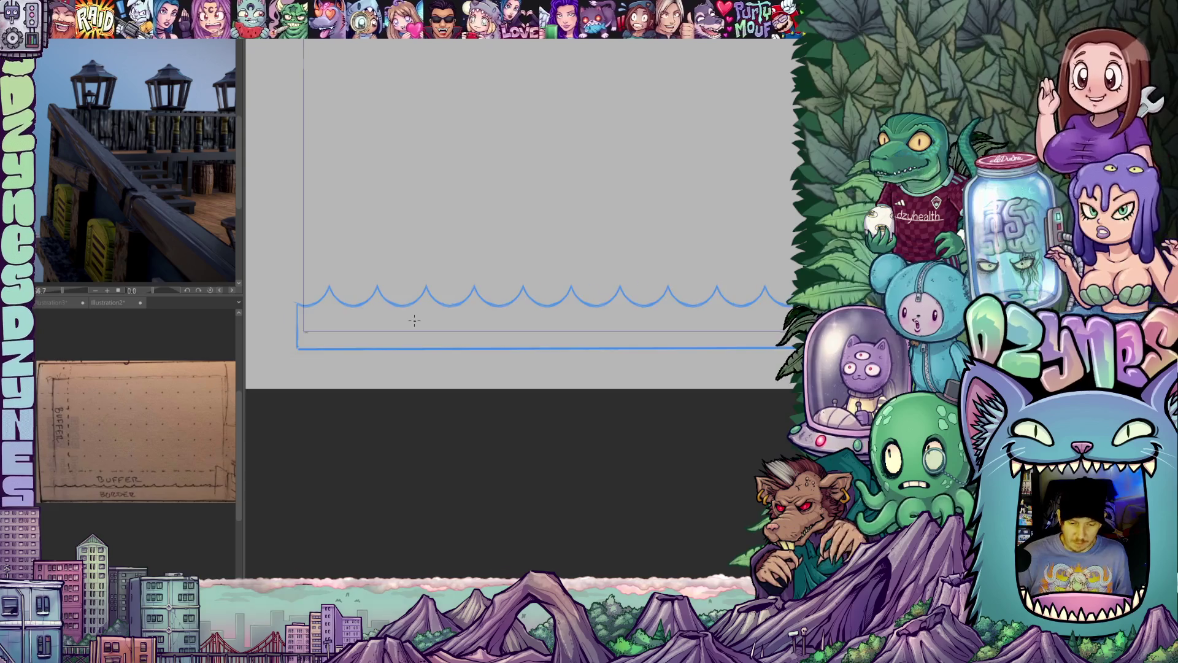
pyautogui.scroll(2, 414, 321)
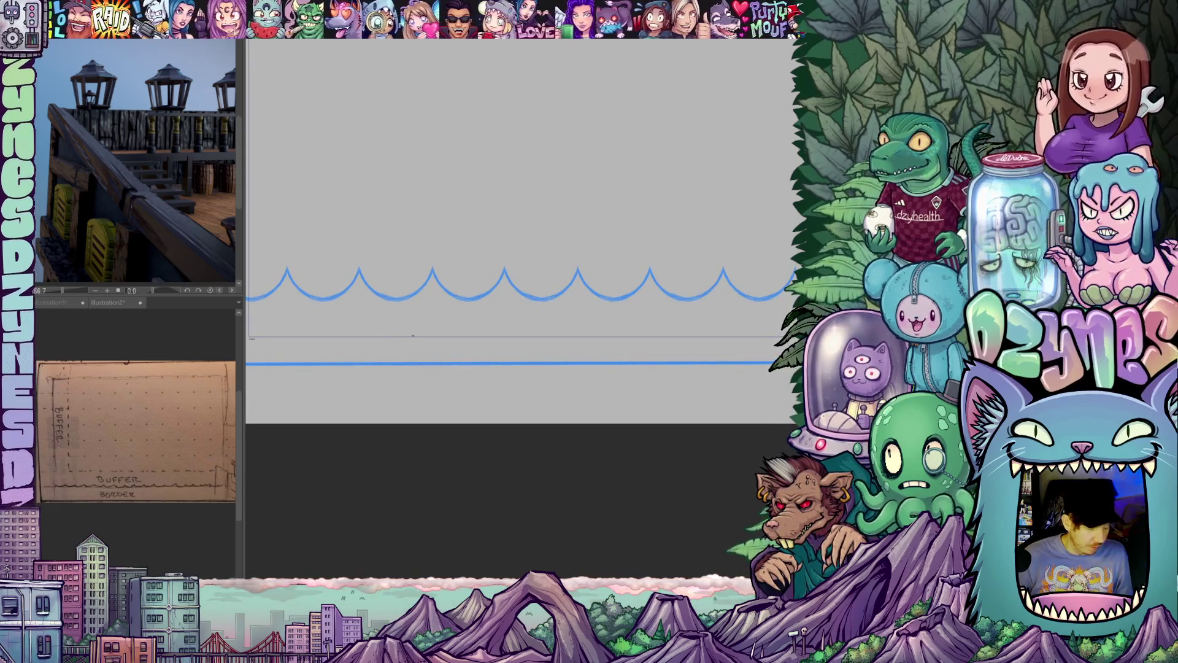
pyautogui.moveTo(369, 336)
pyautogui.mouseDown()
pyautogui.moveTo(448, 320)
pyautogui.moveTo(421, 311)
pyautogui.mouseUp()
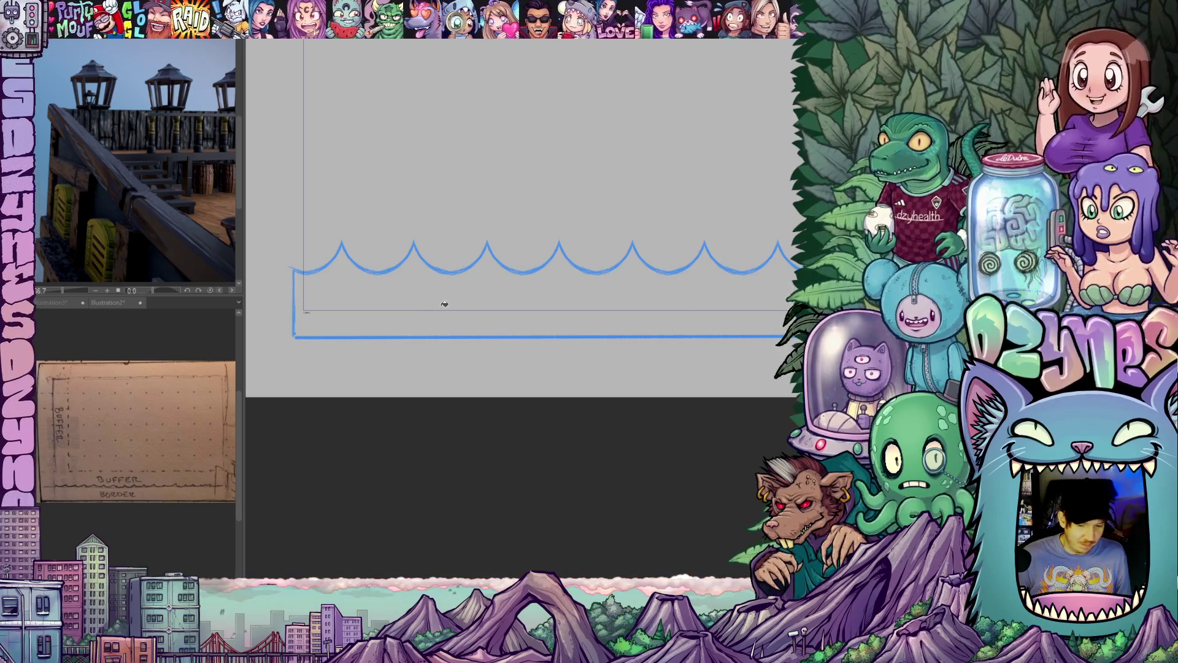
# - Fill the area inside the wave outline with solid blue 3E8CEC
pyautogui.click(444, 303)
pyautogui.moveTo(445, 319)
pyautogui.mouseDown()
pyautogui.moveTo(408, 391)
pyautogui.moveTo(374, 396)
pyautogui.moveTo(315, 376)
pyautogui.moveTo(573, 399)
pyautogui.mouseUp()
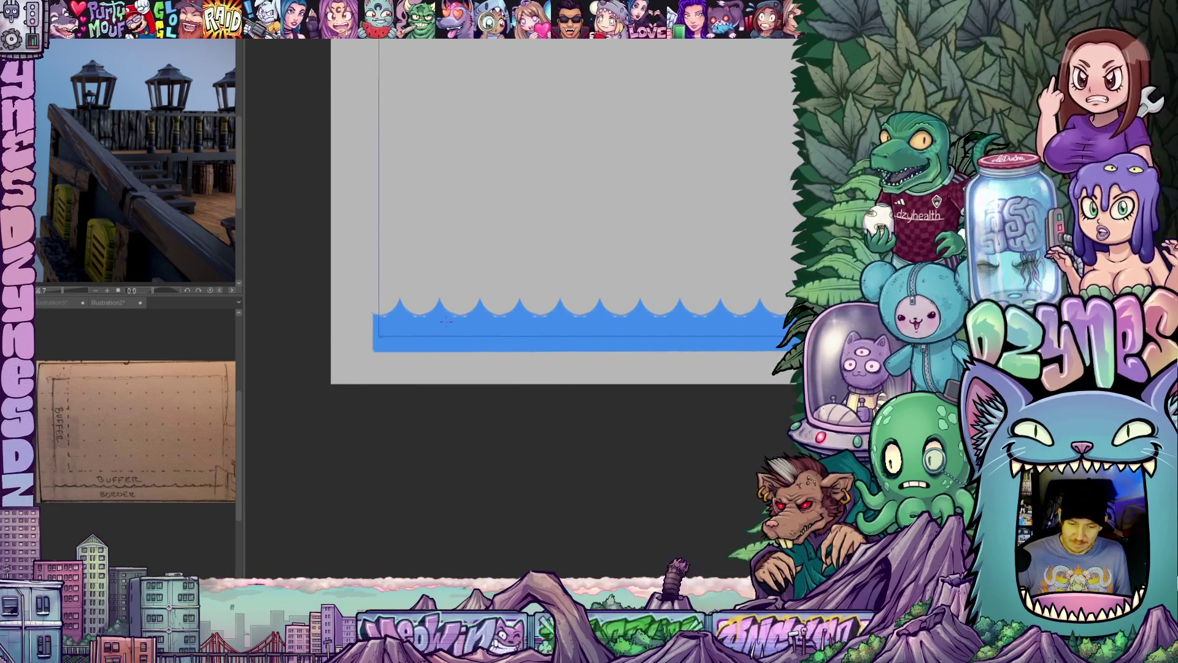
pyautogui.scroll(2, 446, 320)
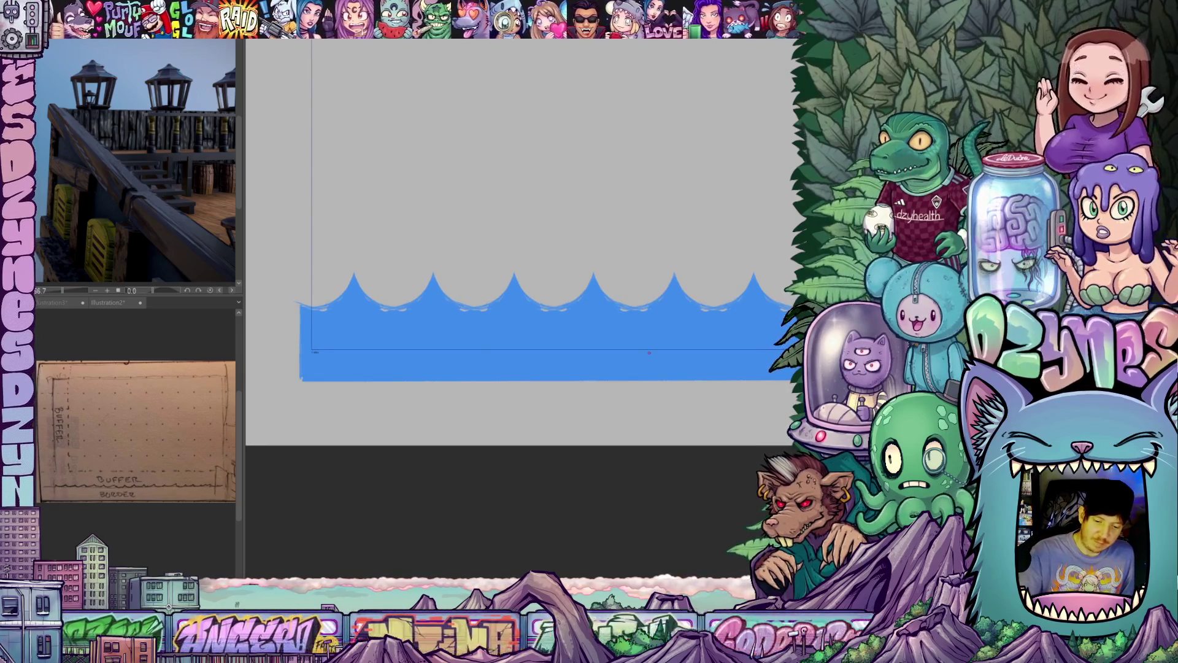
pyautogui.scroll(-3, 649, 353)
pyautogui.moveTo(525, 395)
pyautogui.mouseDown()
pyautogui.moveTo(472, 393)
pyautogui.moveTo(481, 389)
pyautogui.mouseUp()
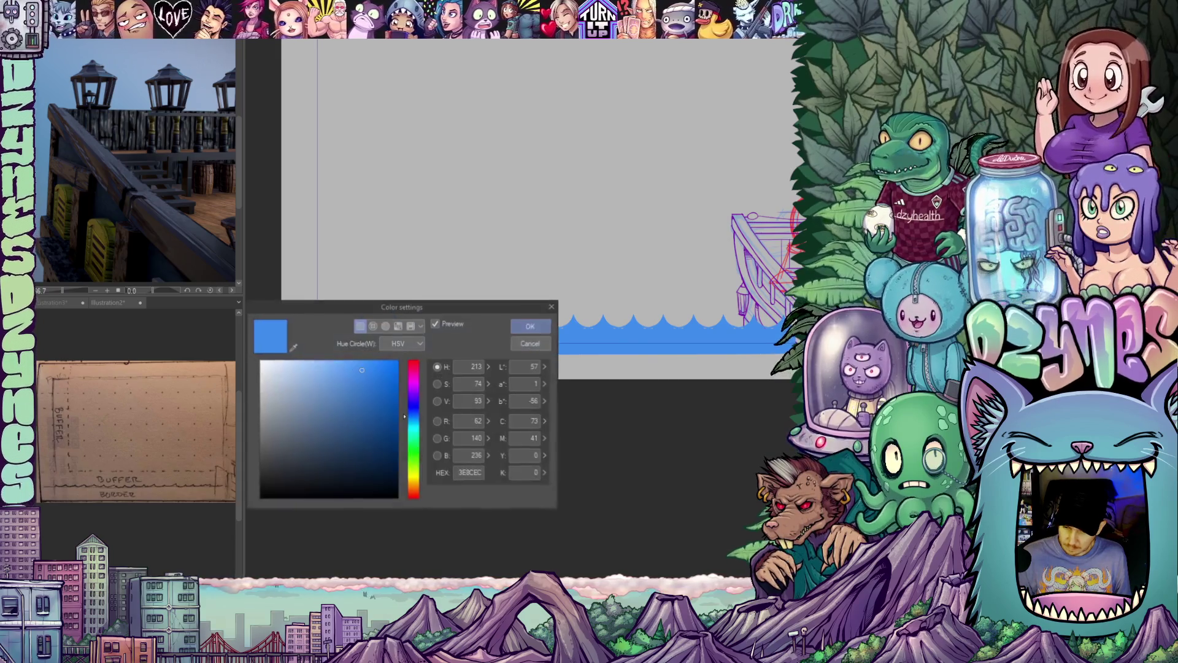
# - Pick a lighter blue and fill the wave crests with it
pyautogui.click(342, 362)
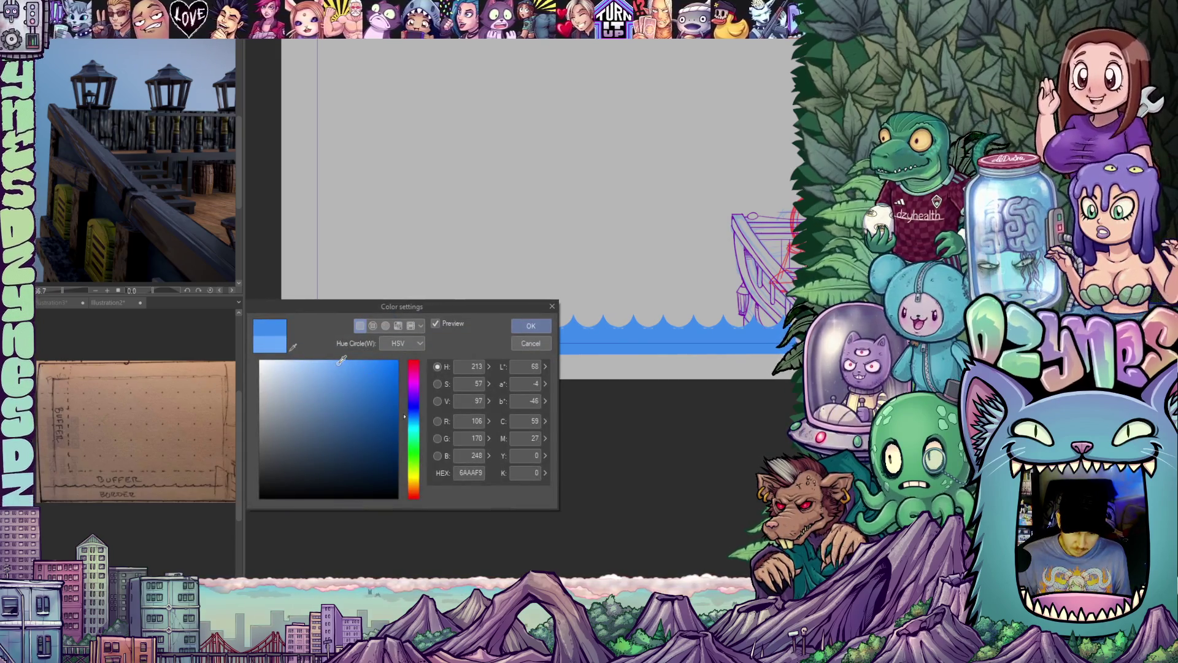
pyautogui.click(529, 325)
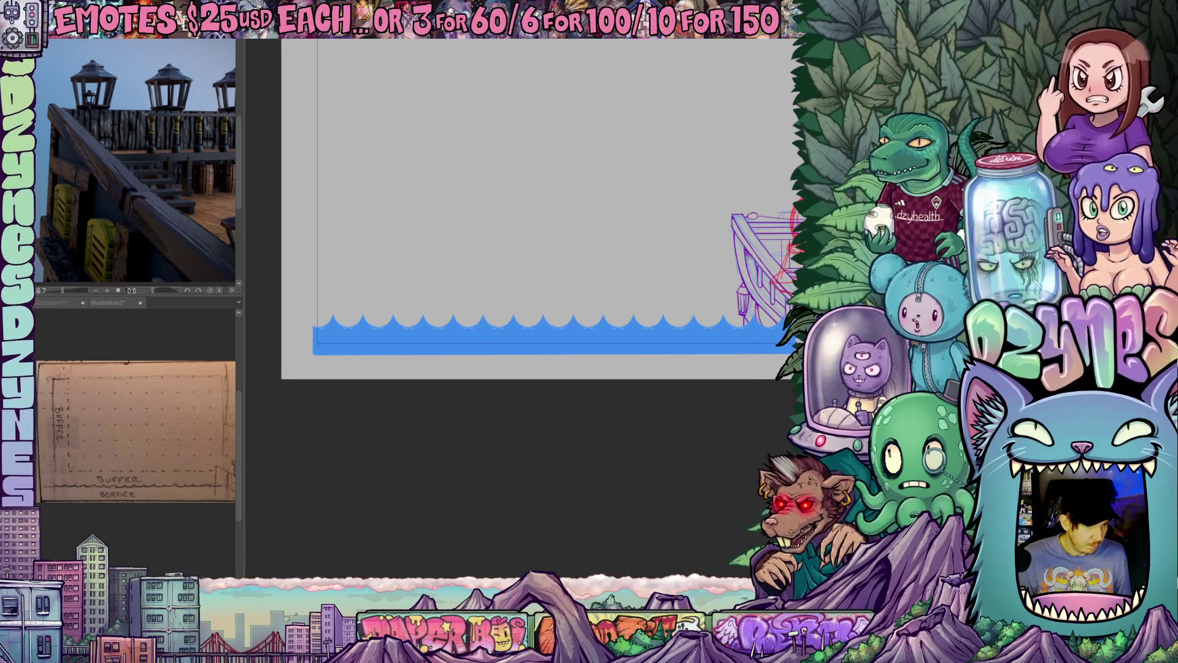
pyautogui.click(514, 335)
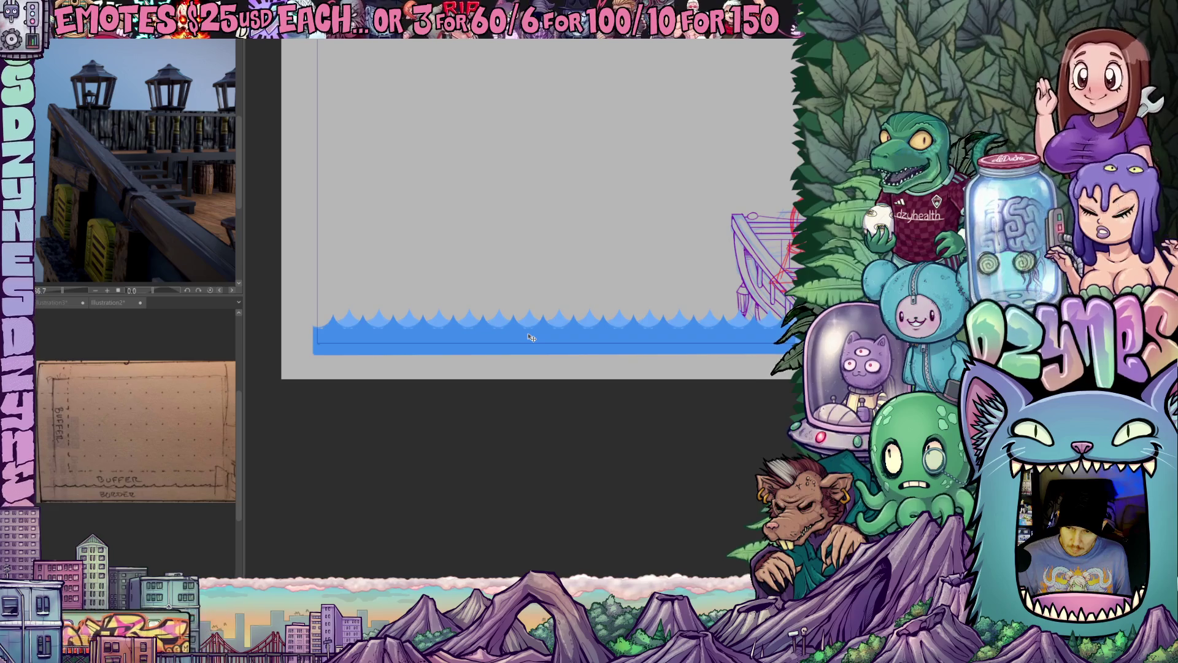
# - Nudge the lighter wave layer a few pixels up and left
pyautogui.moveTo(573, 410)
pyautogui.mouseDown()
pyautogui.moveTo(518, 495)
pyautogui.moveTo(508, 468)
pyautogui.moveTo(554, 421)
pyautogui.mouseUp()
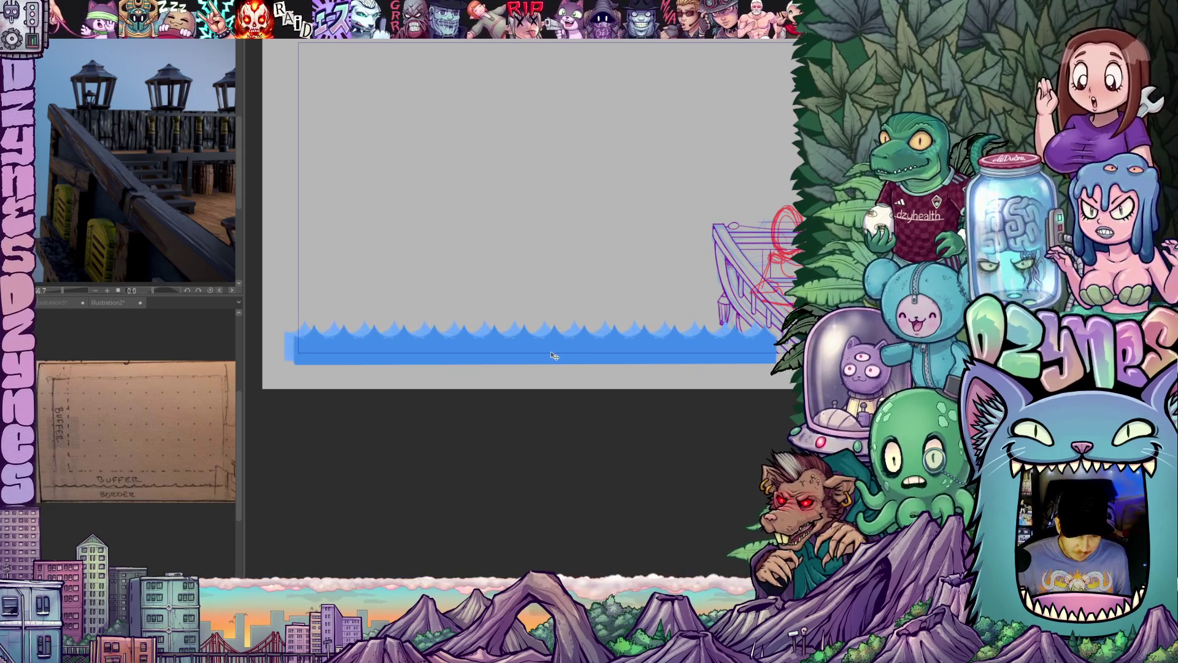
pyautogui.moveTo(552, 359); pyautogui.dragTo(549, 357)
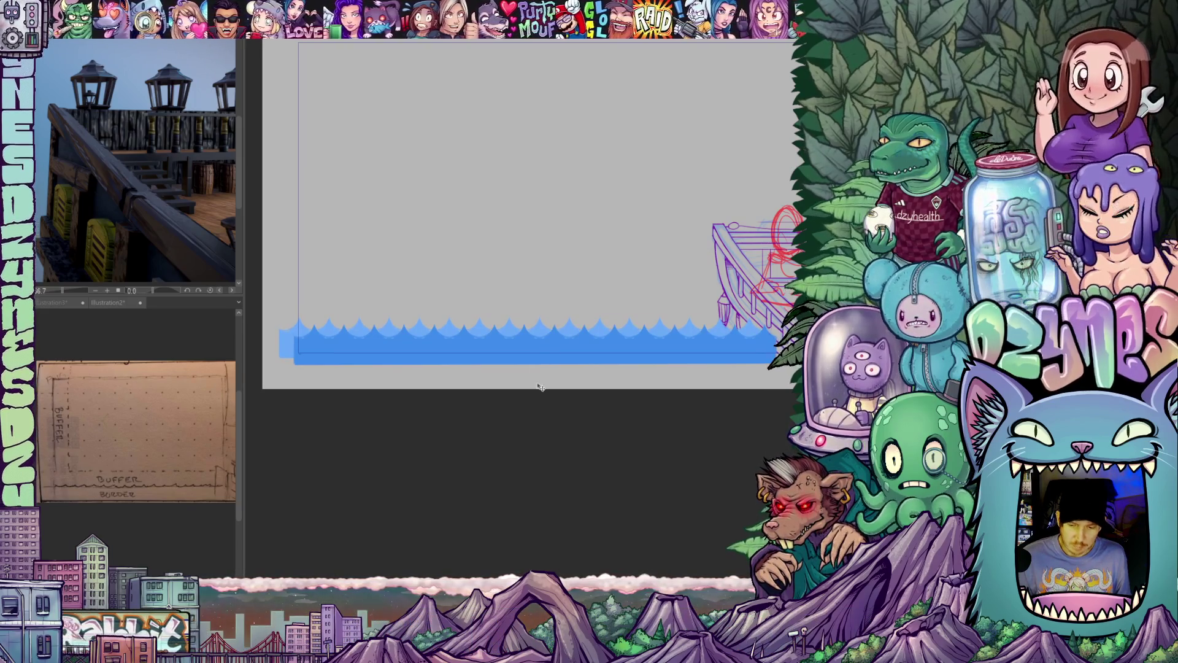
pyautogui.scroll(-1, 546, 402)
pyautogui.moveTo(547, 405)
pyautogui.mouseDown()
pyautogui.moveTo(543, 390)
pyautogui.moveTo(582, 426)
pyautogui.moveTo(597, 411)
pyautogui.moveTo(610, 424)
pyautogui.mouseUp()
pyautogui.scroll(3, 538, 383)
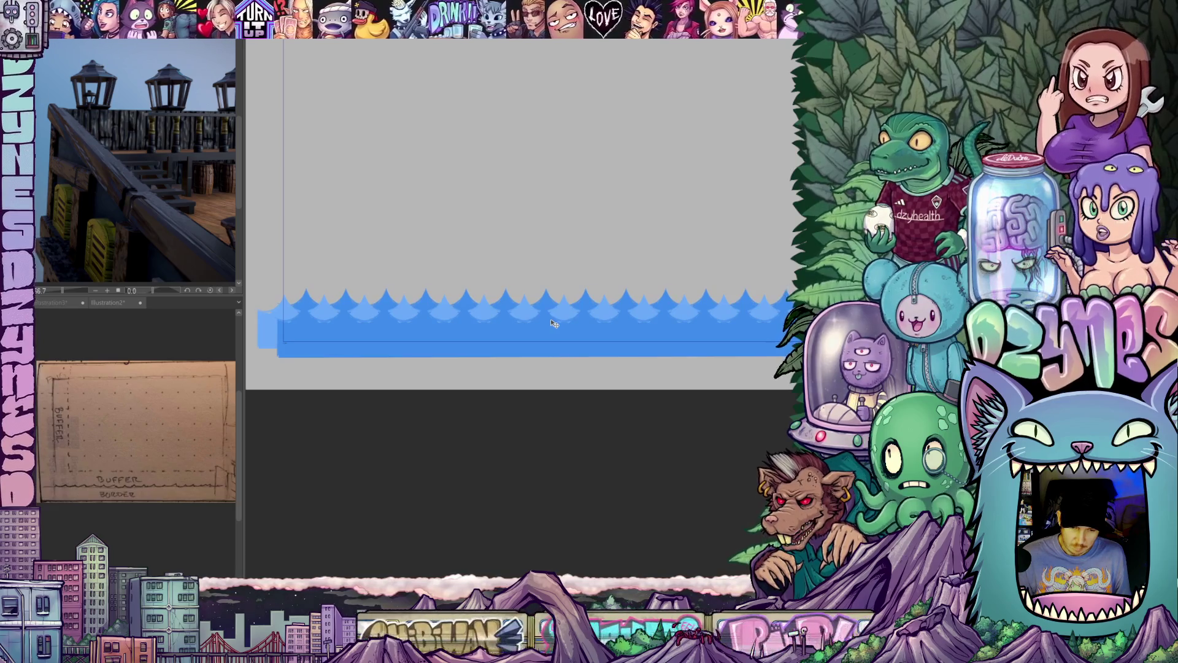
# - Pull the wave band's right end in, shift it slightly right, and apply the transformation
pyautogui.scroll(-2, 578, 387)
pyautogui.moveTo(578, 387); pyautogui.dragTo(573, 407)
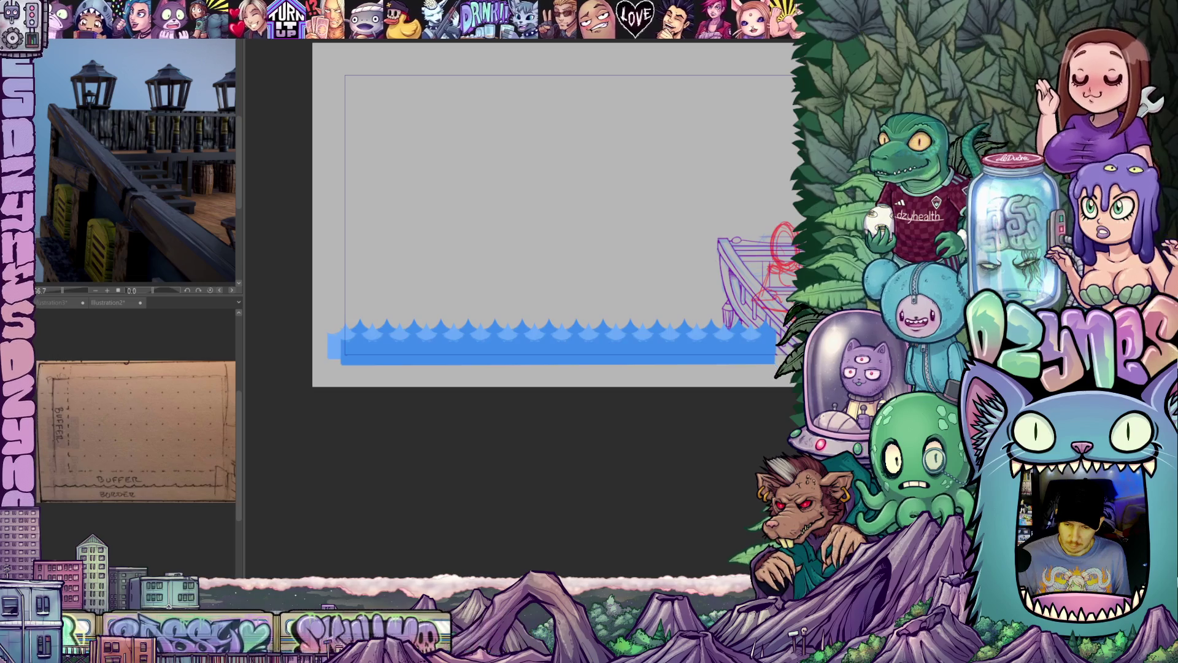
pyautogui.hotkey('ctrl', 't')
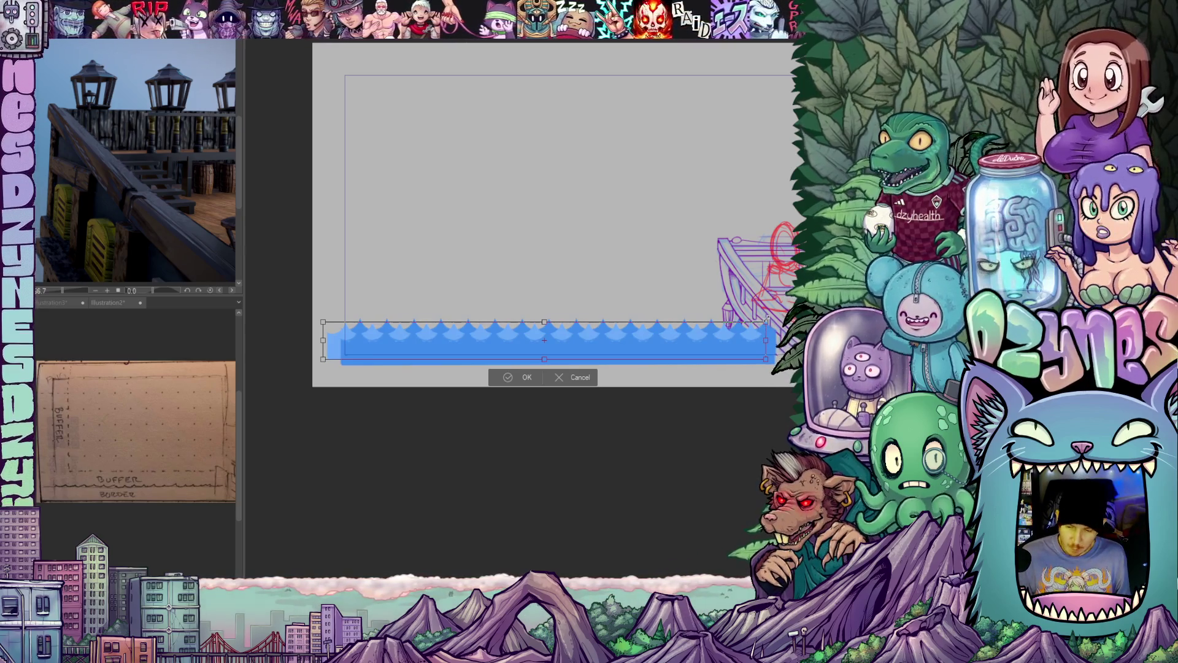
pyautogui.moveTo(759, 324); pyautogui.dragTo(752, 327)
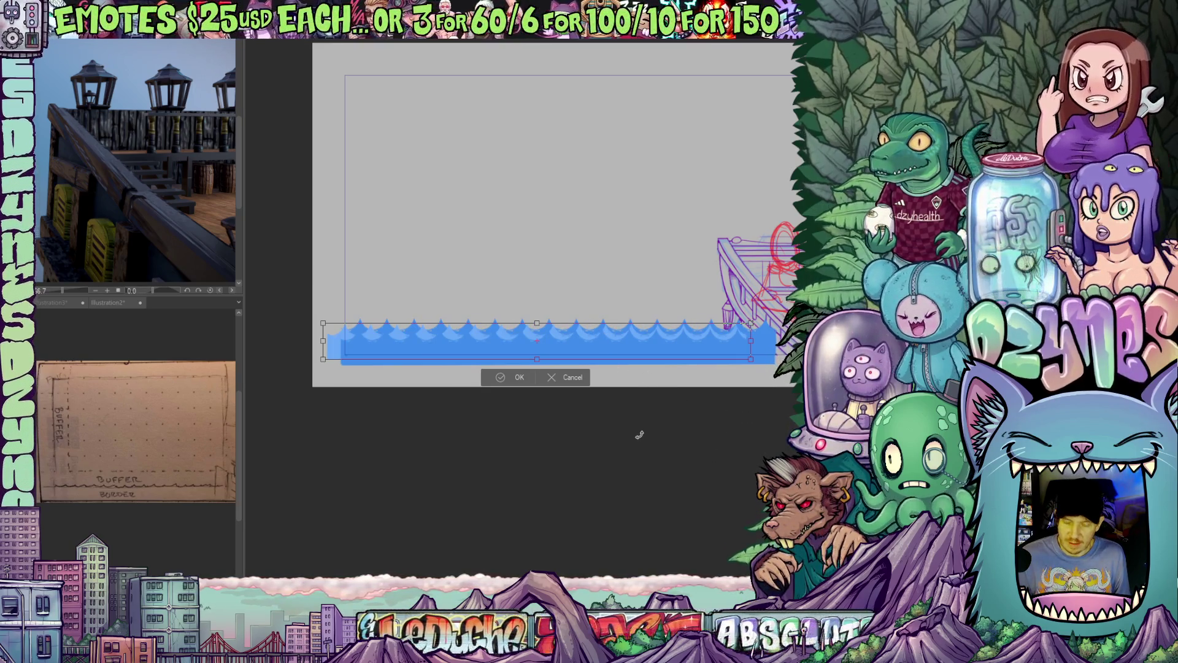
pyautogui.scroll(2, 636, 428)
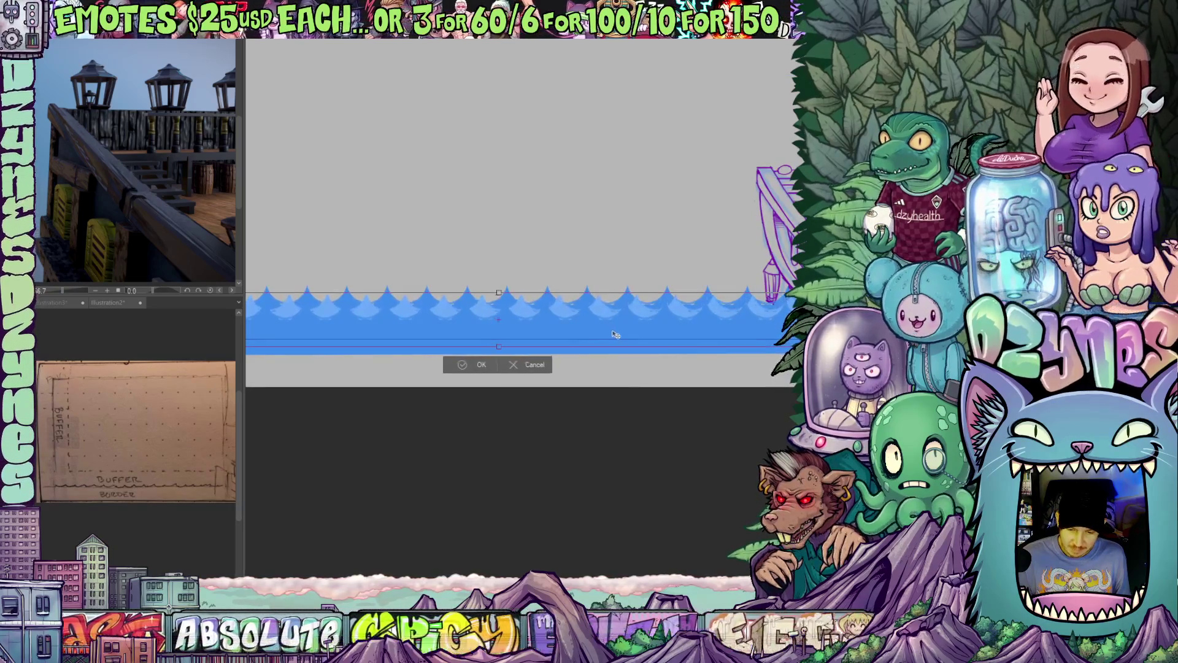
pyautogui.moveTo(609, 334); pyautogui.dragTo(619, 334)
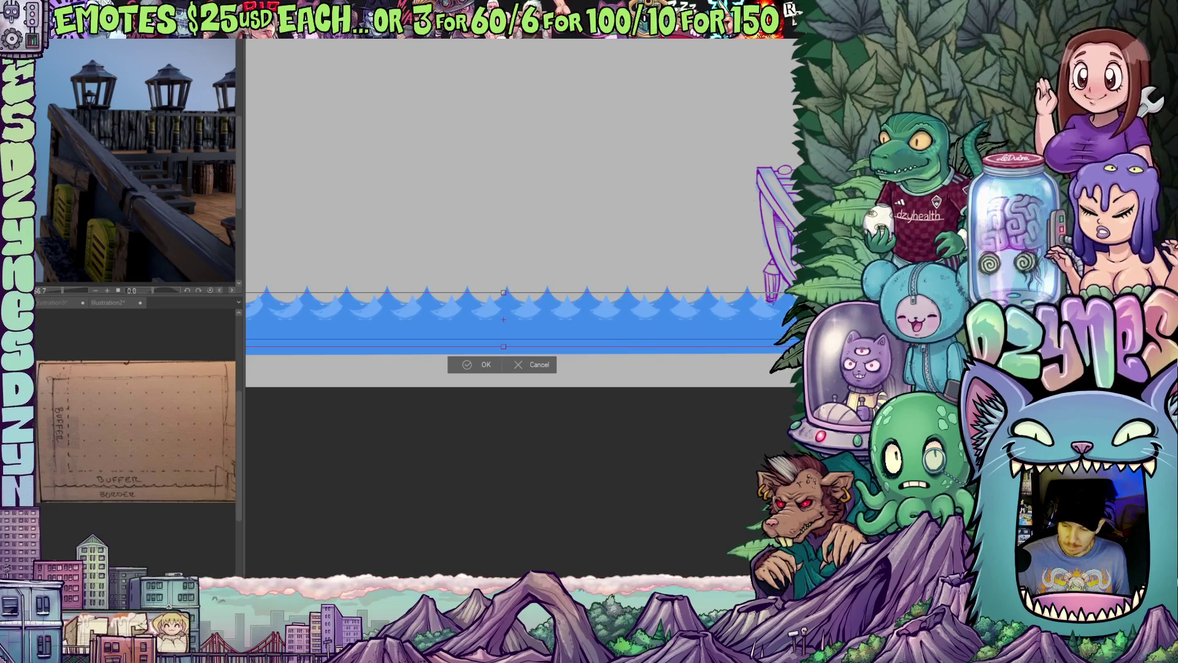
pyautogui.hotkey('ctrl', 's')
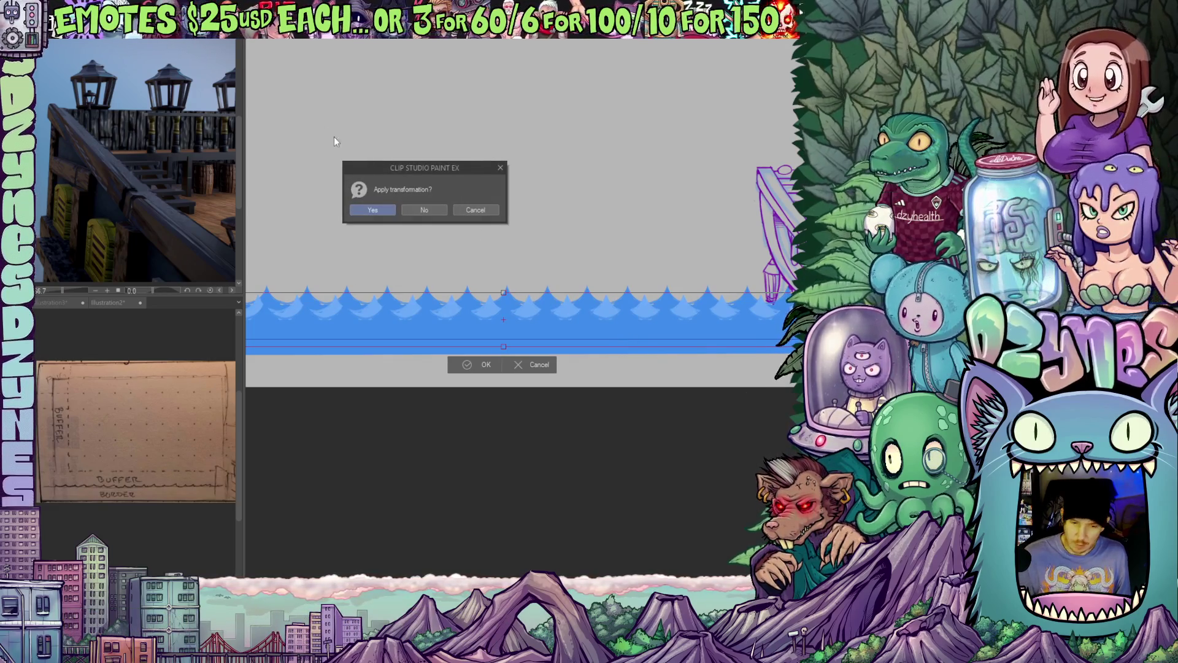
pyautogui.click(372, 210)
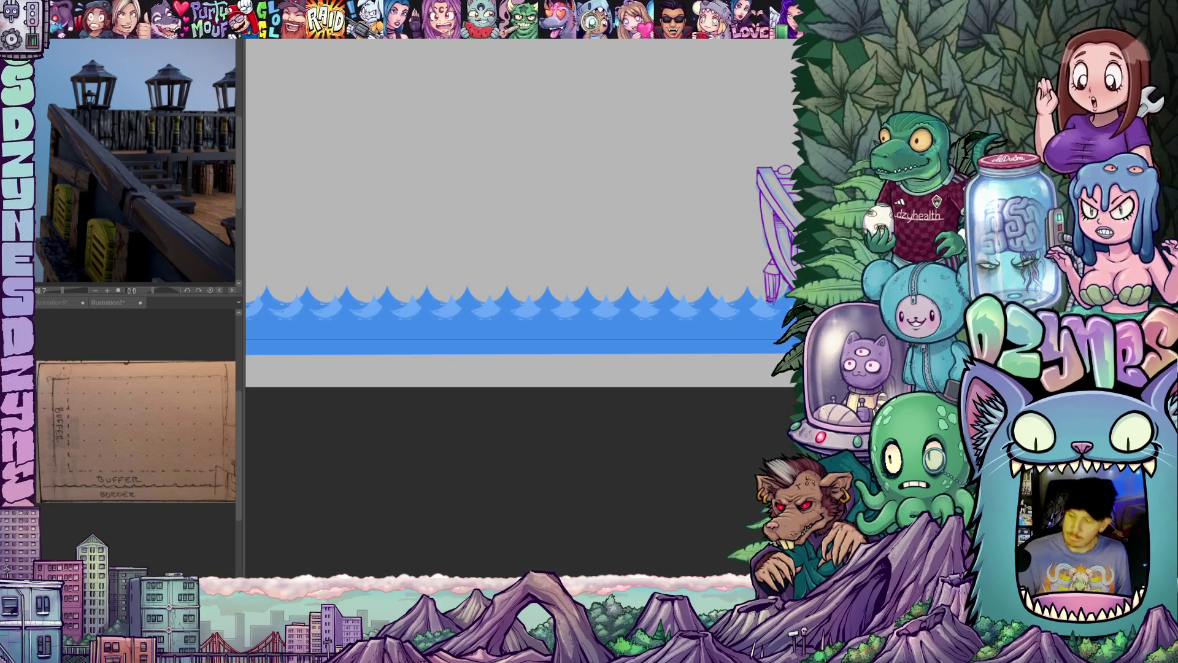
pyautogui.hotkey('ctrl', 't')
pyautogui.scroll(-2, 700, 429)
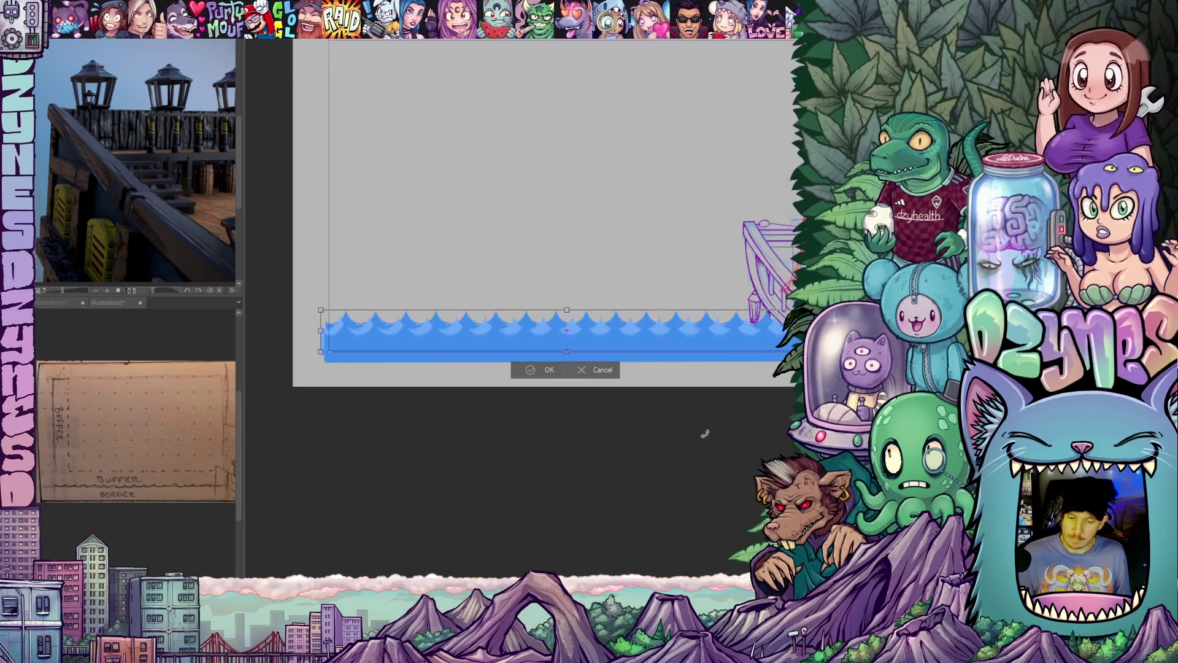
# - Pull the wave band's right edge in short of the ship, lower its bottom slightly, and apply
pyautogui.moveTo(676, 315); pyautogui.dragTo(662, 315)
pyautogui.moveTo(608, 359)
pyautogui.mouseDown()
pyautogui.moveTo(621, 365)
pyautogui.moveTo(626, 352)
pyautogui.mouseUp()
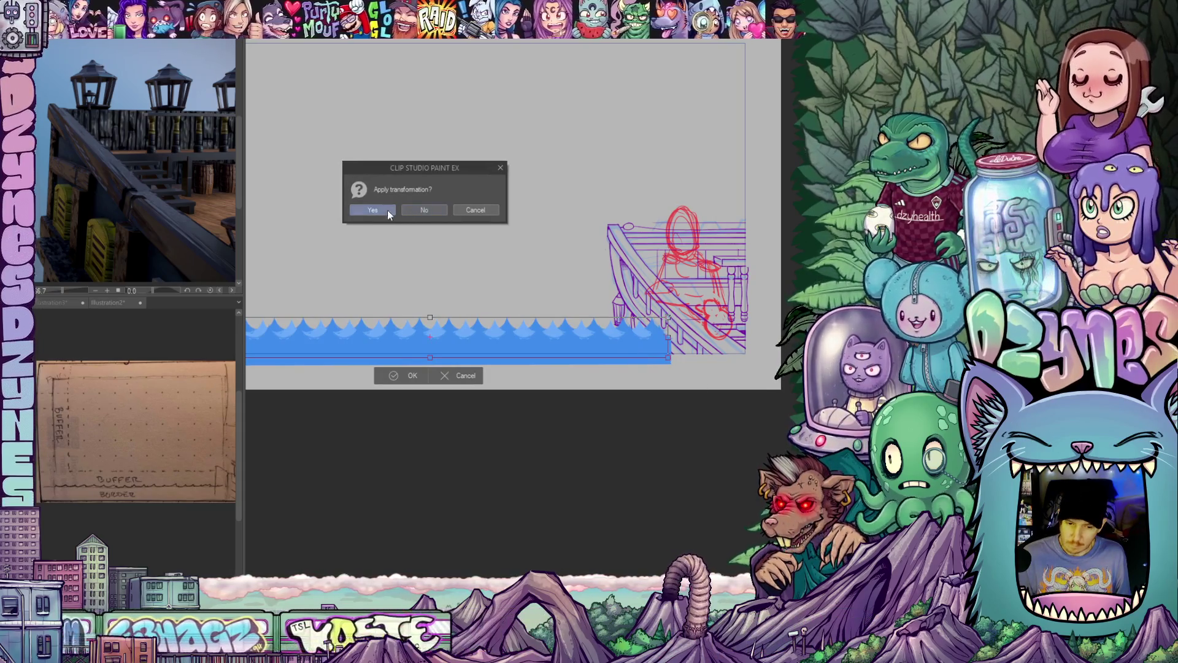
pyautogui.click(389, 208)
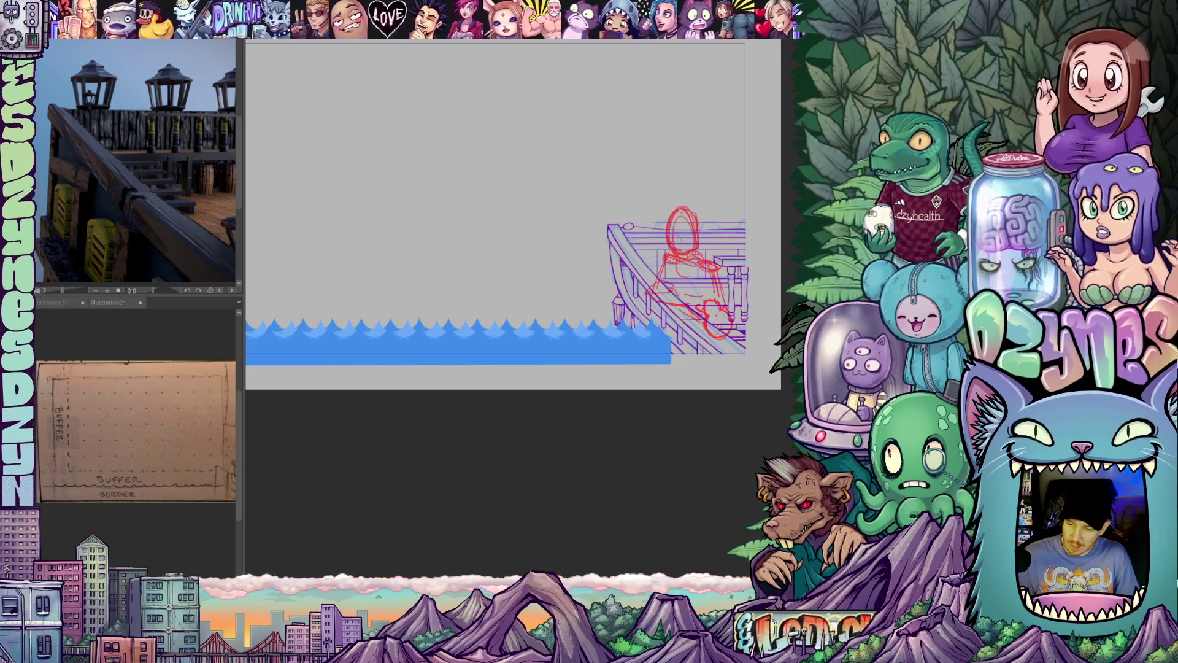
# - Pick pale blue 89BAF5 in Color settings as the lighter wave colour
pyautogui.click(357, 362)
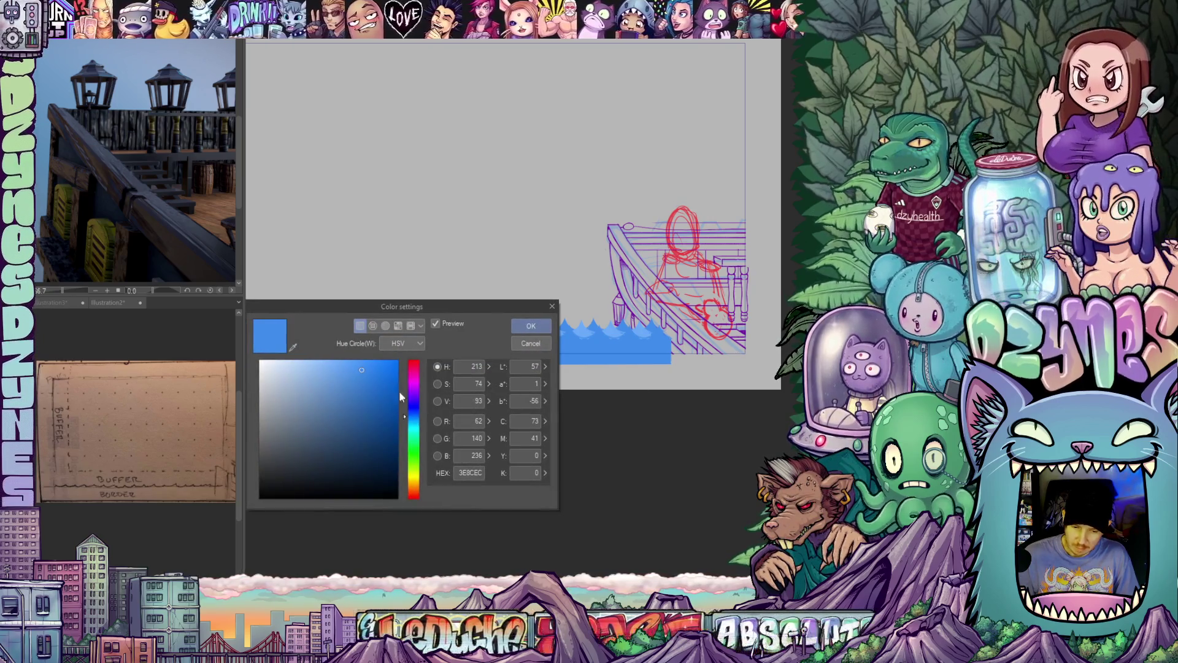
pyautogui.click(333, 365)
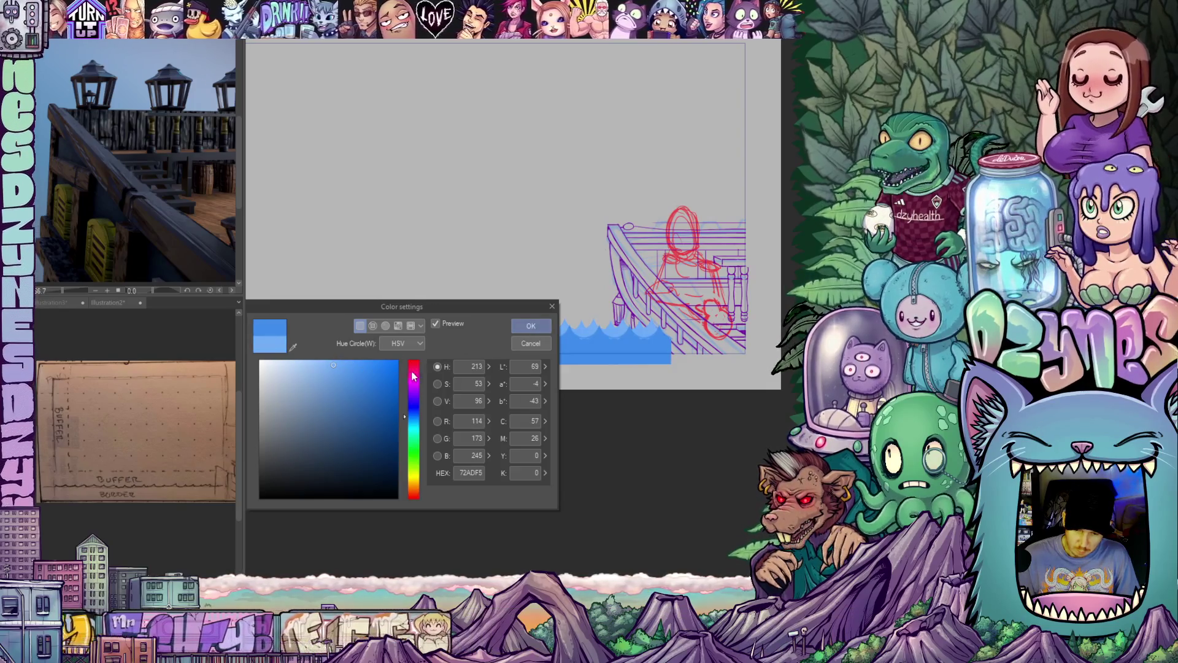
pyautogui.click(325, 360)
pyautogui.click(320, 365)
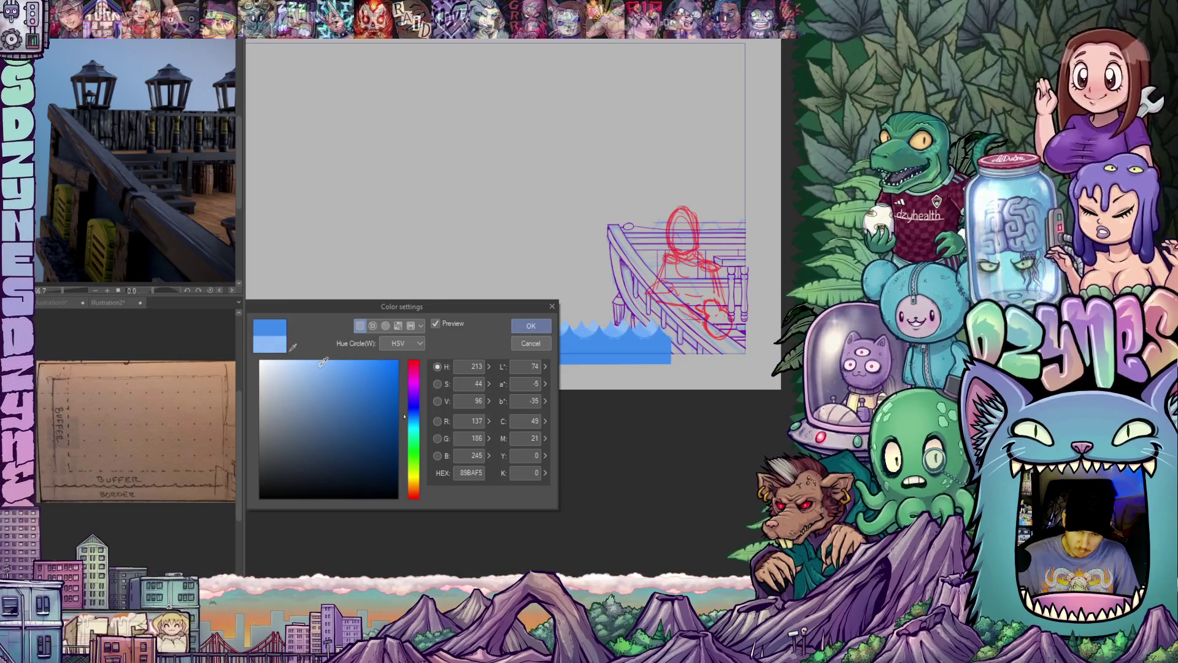
pyautogui.click(518, 329)
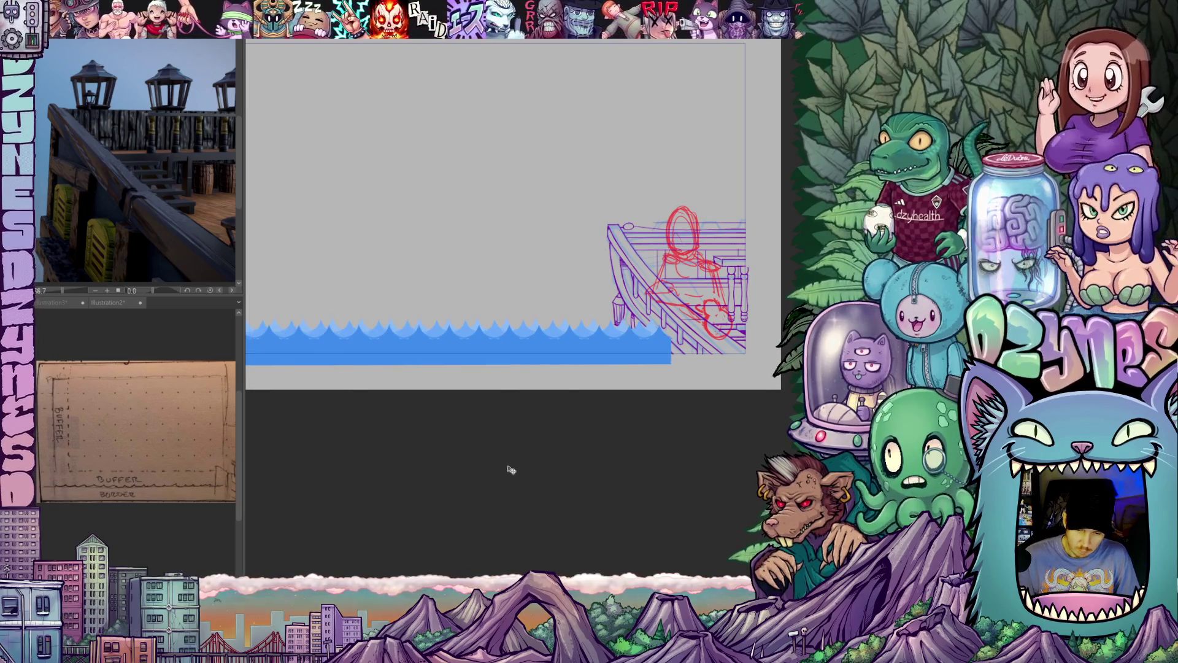
pyautogui.scroll(-3, 470, 455)
pyautogui.moveTo(447, 460)
pyautogui.mouseDown()
pyautogui.moveTo(546, 448)
pyautogui.moveTo(542, 468)
pyautogui.moveTo(548, 456)
pyautogui.mouseUp()
pyautogui.scroll(2, 515, 448)
pyautogui.scroll(-1, 539, 468)
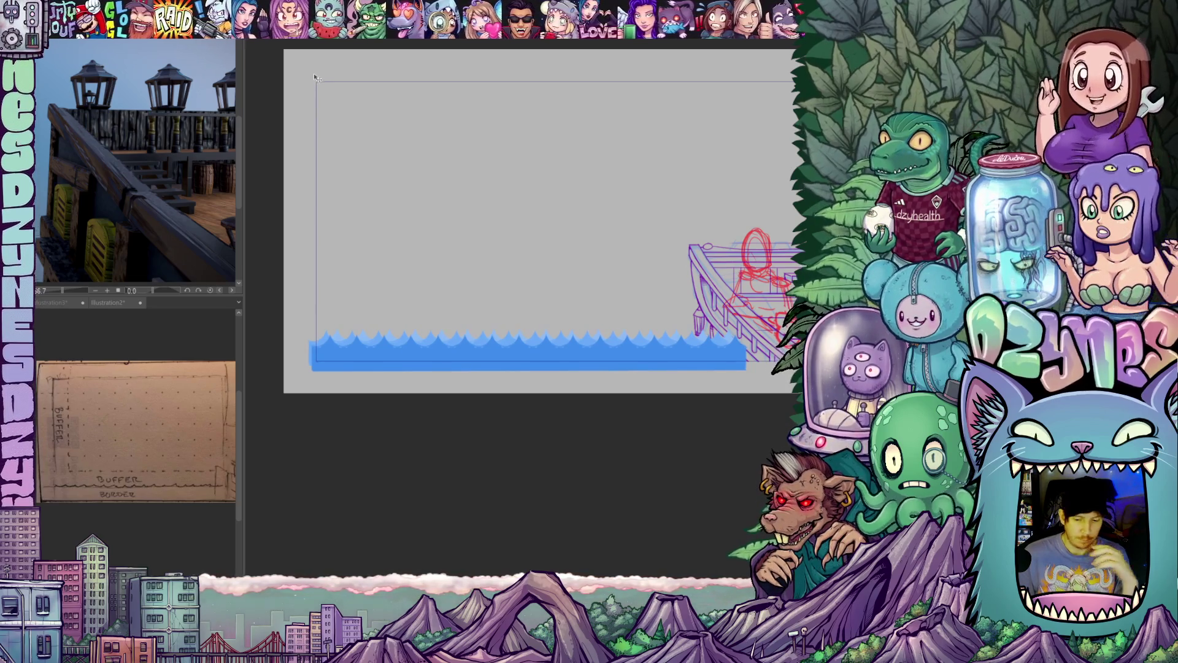
pyautogui.scroll(2, 565, 405)
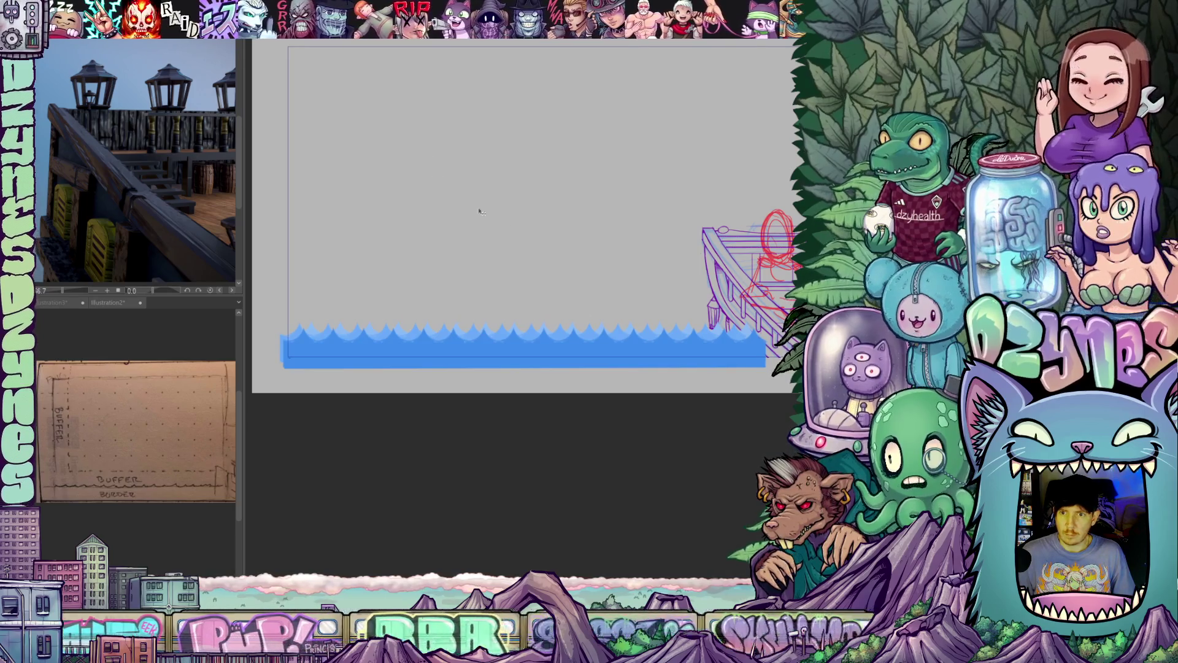
# - Scroll the view to inspect the layered wave band below the ship sketch
pyautogui.scroll(2, 577, 347)
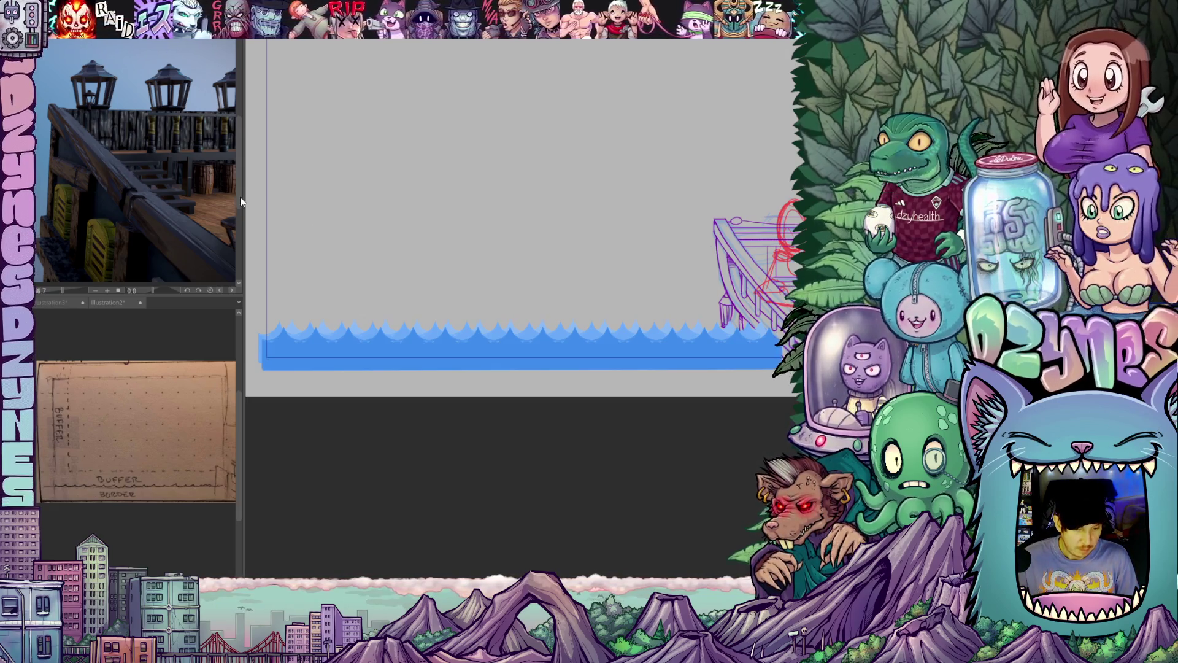
# - Widen the canvas area and bring the left end of the waves into view
pyautogui.moveTo(241, 202); pyautogui.dragTo(213, 203)
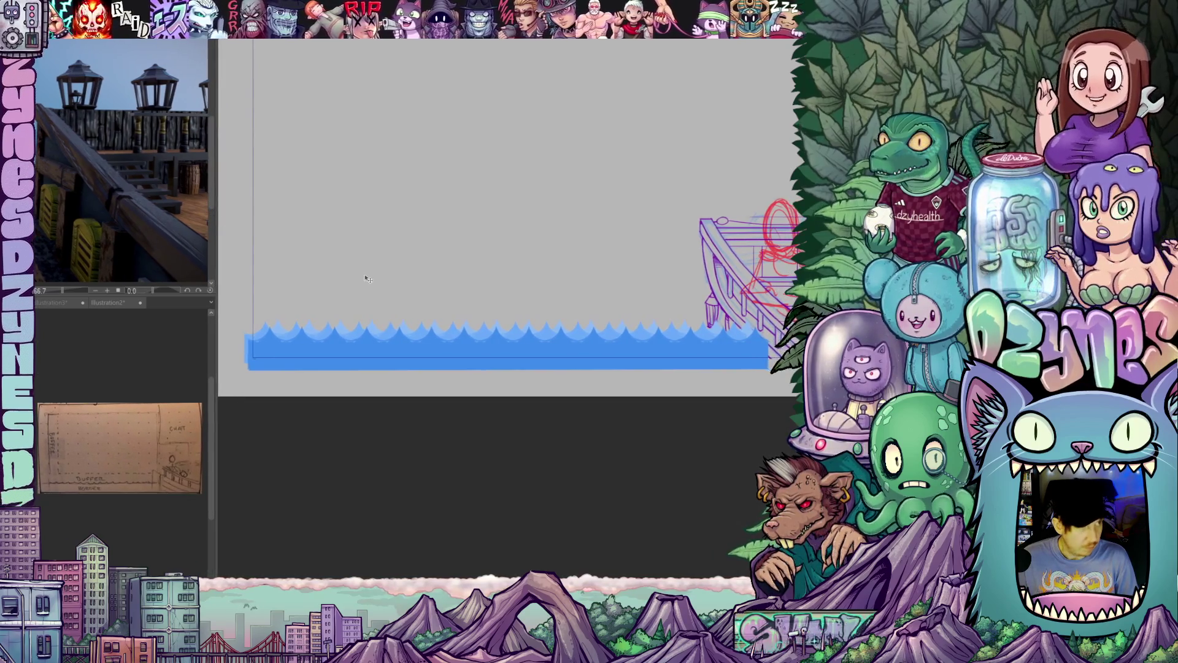
pyautogui.scroll(3, 349, 303)
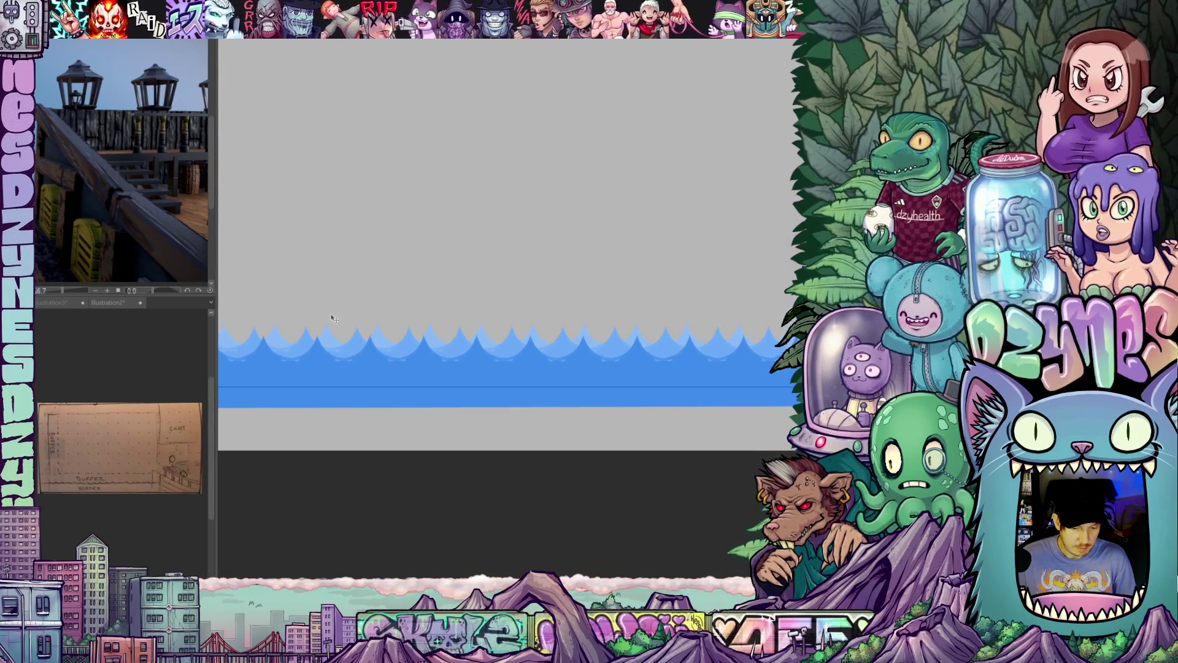
pyautogui.moveTo(320, 284); pyautogui.dragTo(402, 281)
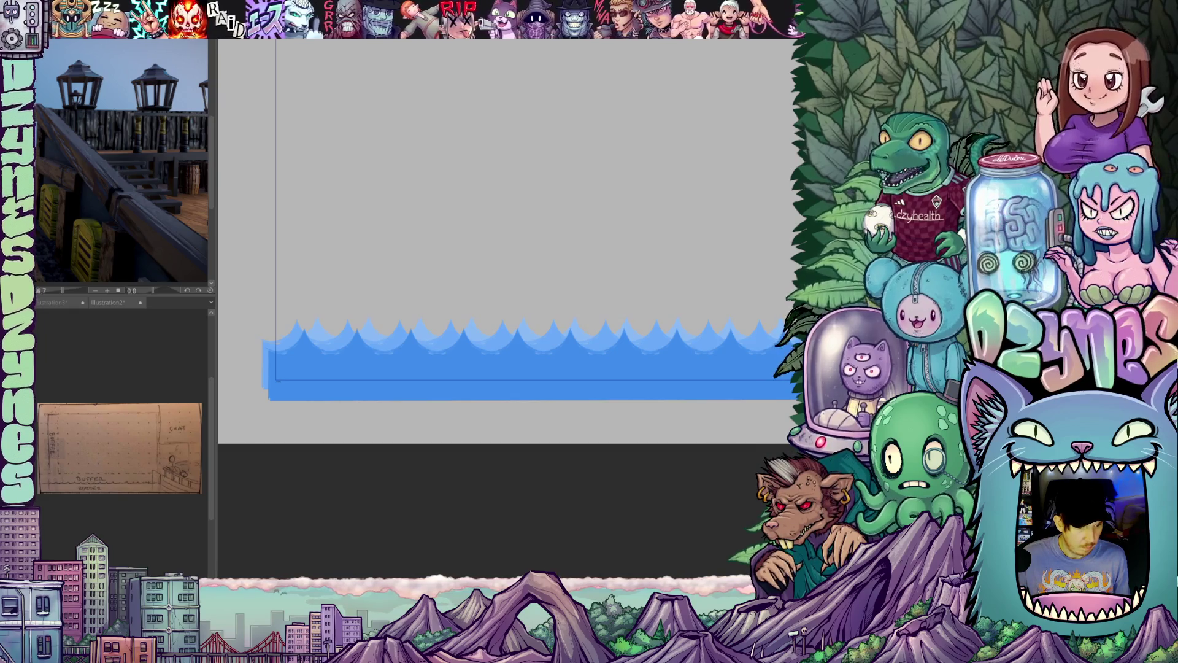
# - Transform the wave layer with Ctrl+T, nudging it a few pixels right
pyautogui.hotkey('ctrl', 't')
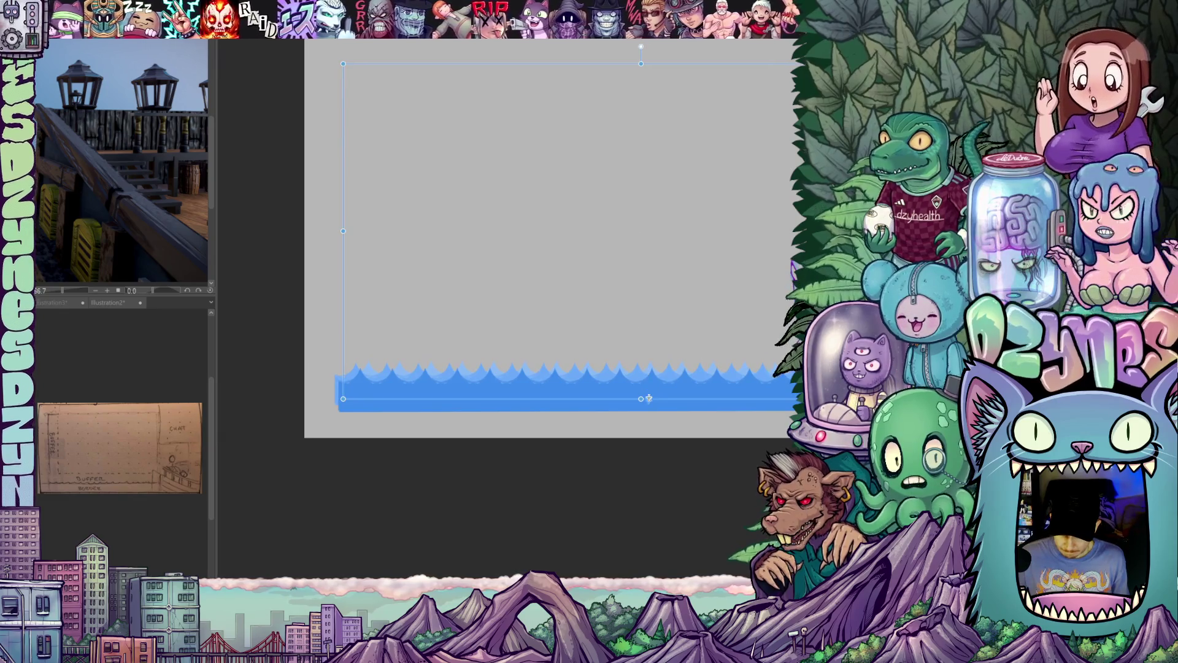
pyautogui.scroll(-2, 616, 462)
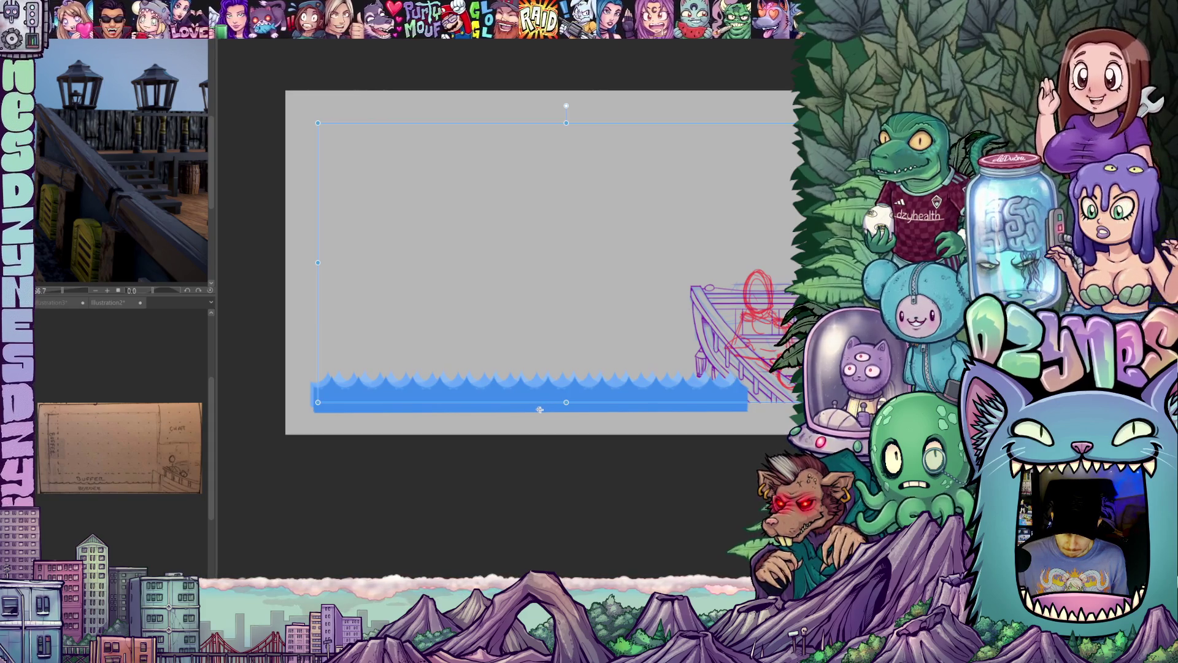
pyautogui.scroll(2, 476, 435)
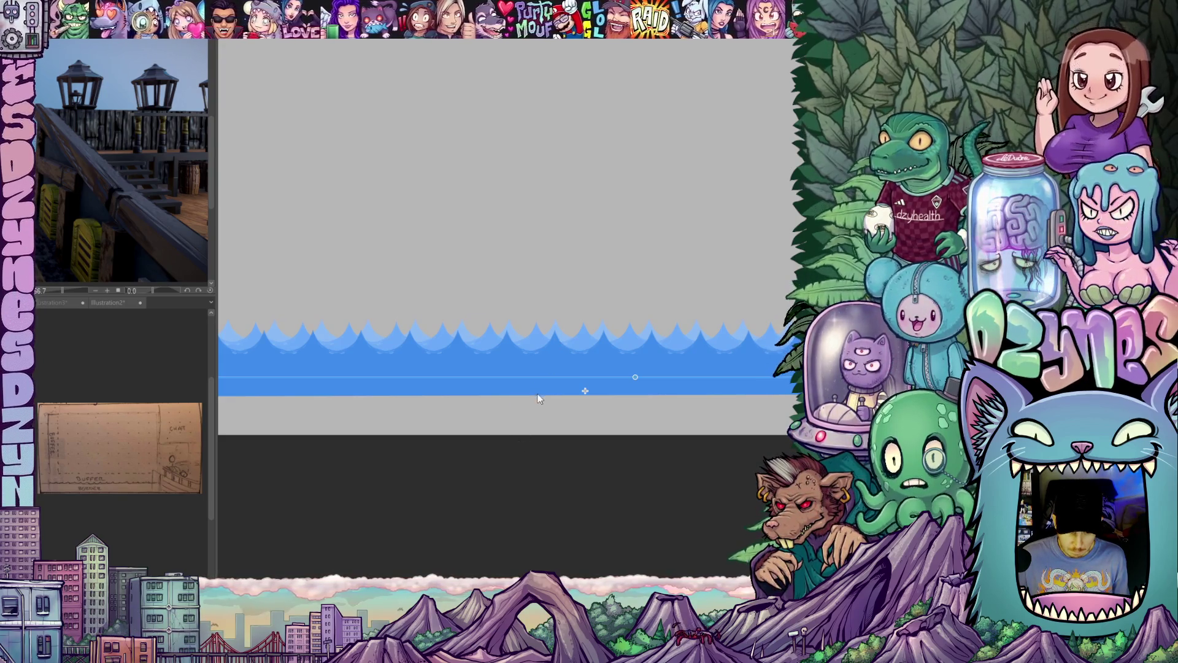
pyautogui.moveTo(540, 381); pyautogui.dragTo(544, 384)
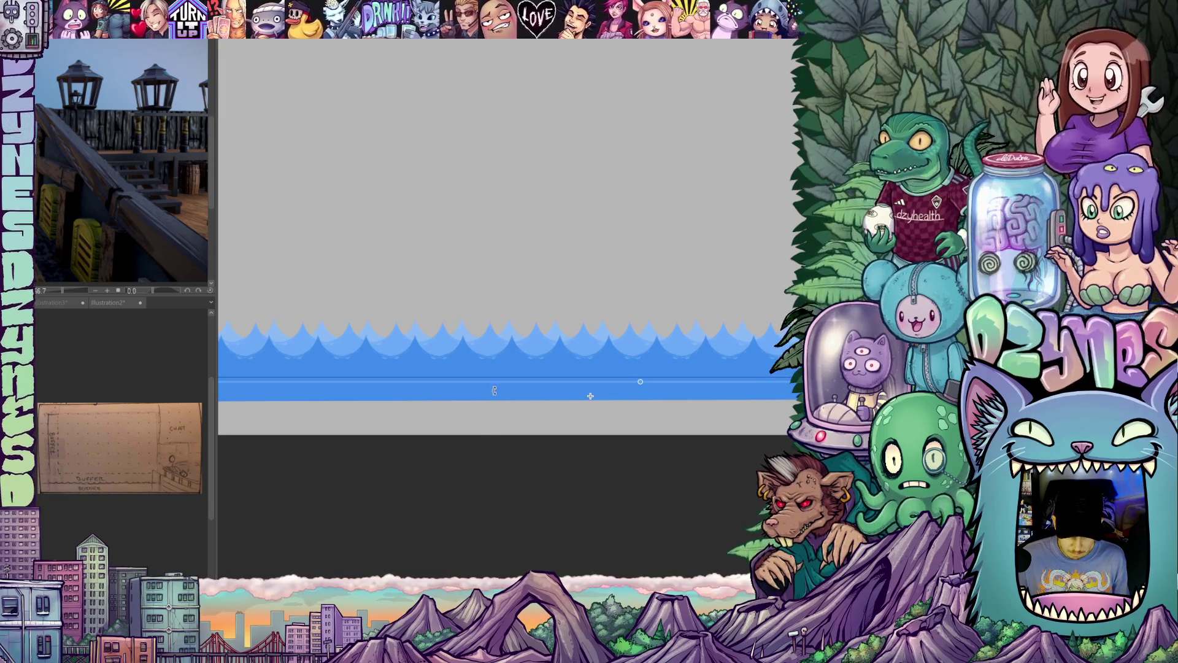
pyautogui.moveTo(504, 384); pyautogui.dragTo(511, 387)
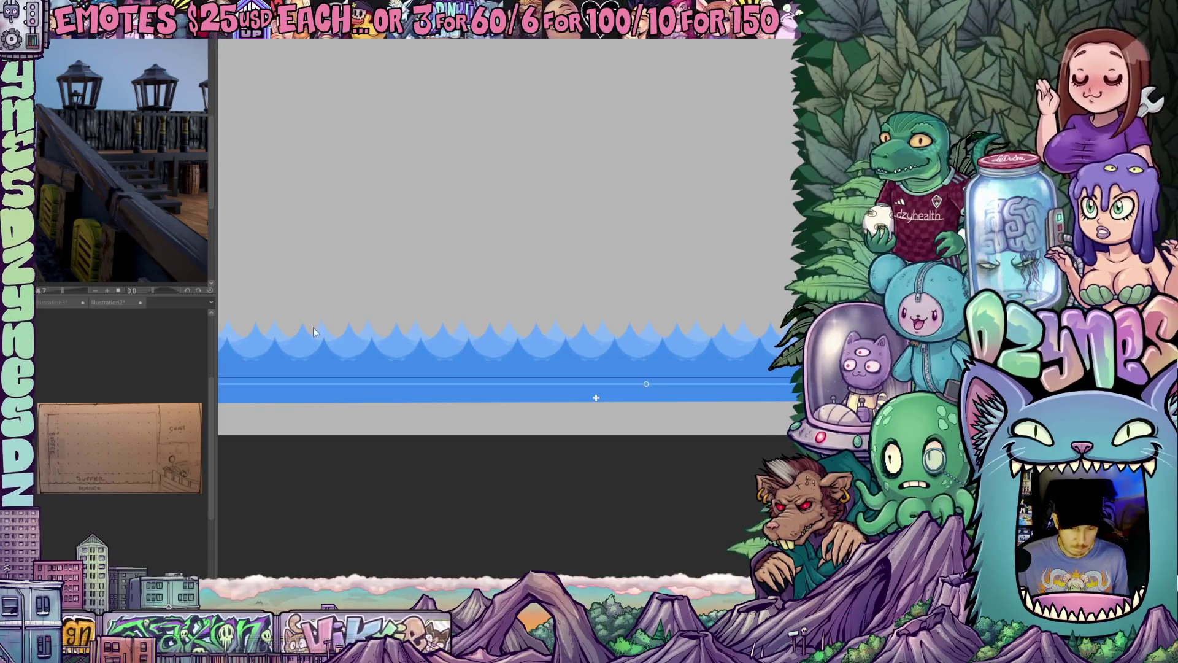
pyautogui.moveTo(428, 387); pyautogui.dragTo(432, 386)
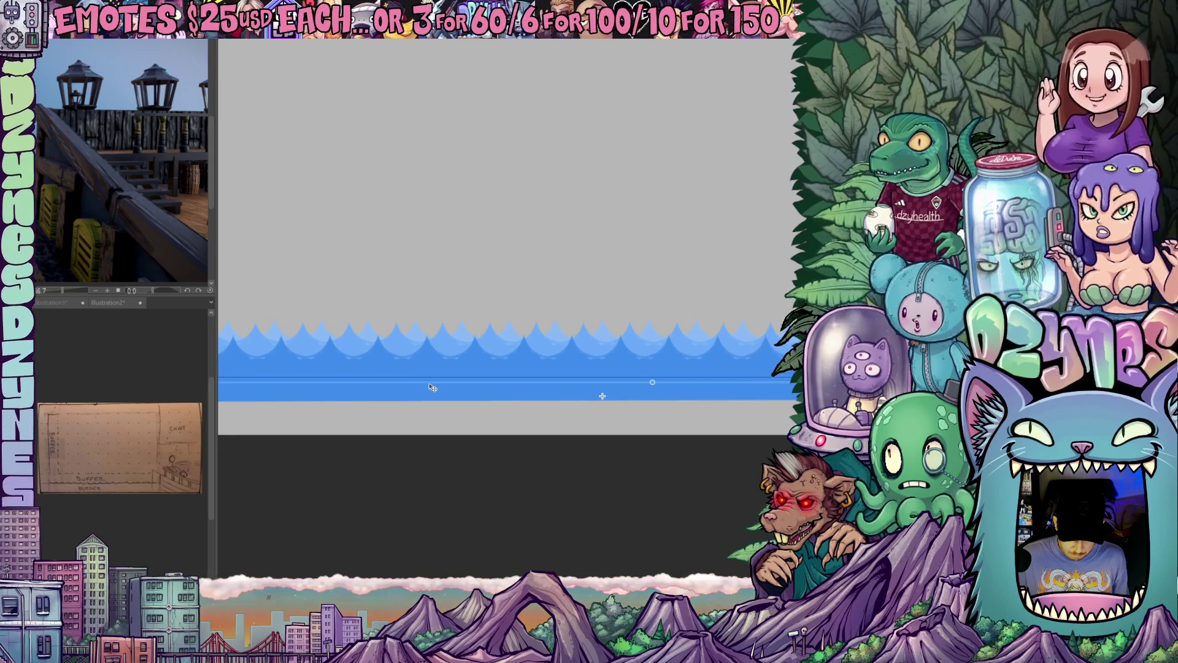